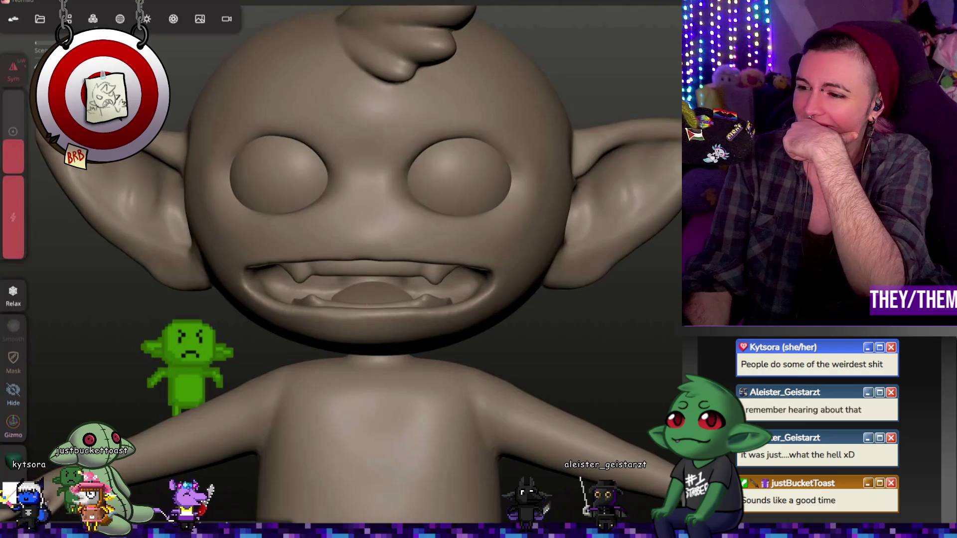
Step: View the goblin from below and open the file import/export options
mouse_move(650, 280)
mouse_down()
mouse_move(513, 322)
mouse_move(647, 333)
mouse_move(647, 251)
mouse_up()
click(40, 18)
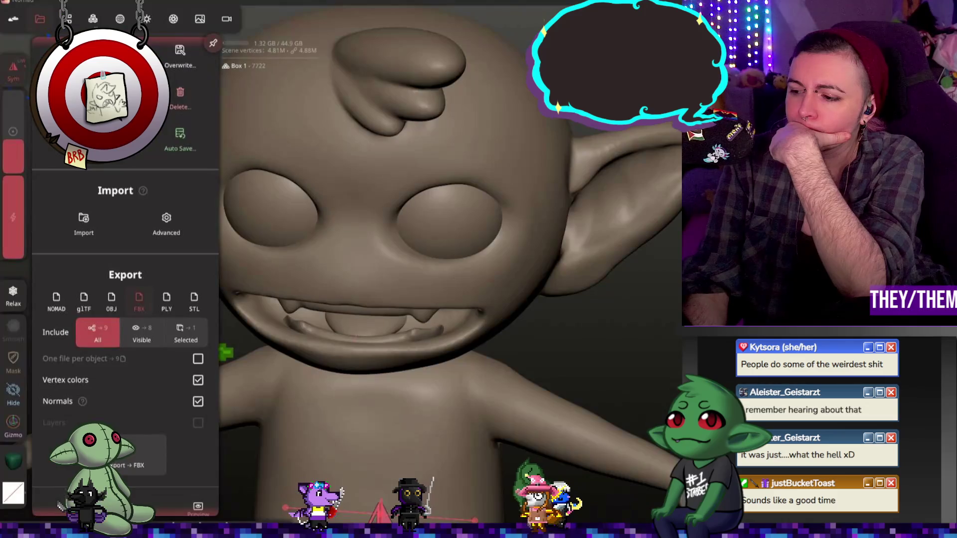
scroll(609, 303, down, 6)
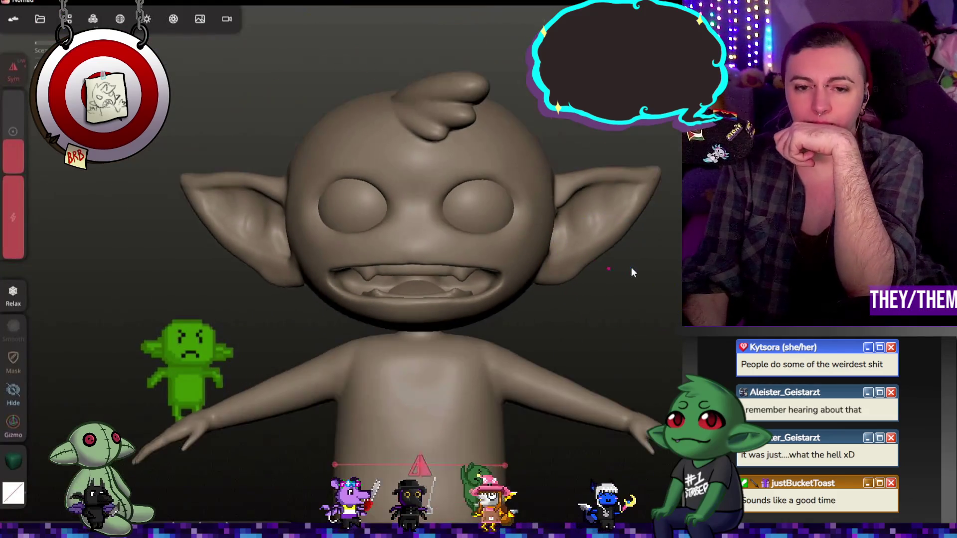
scroll(440, 226, up, 10)
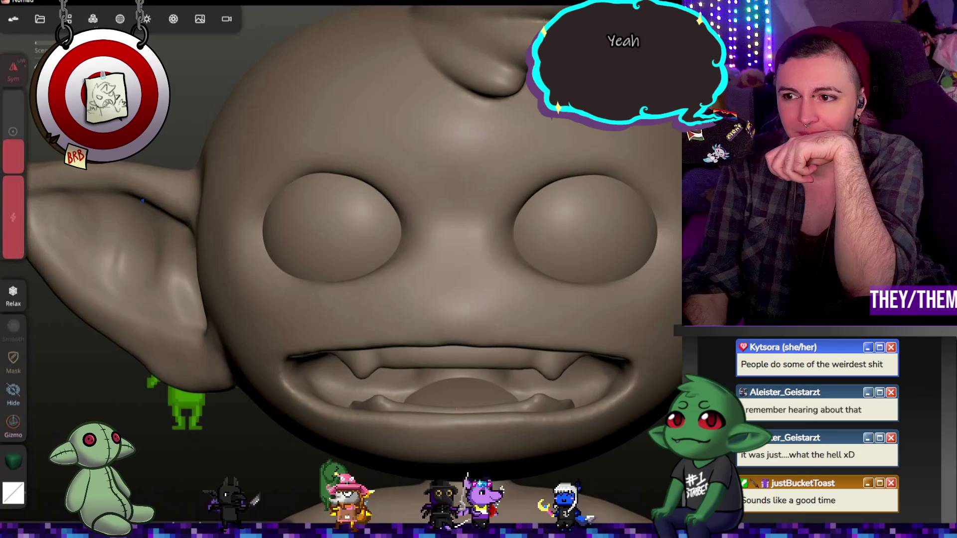
Step: Toggle the brush to Sub mode and test a mirrored stroke above the eyes
key(shift)
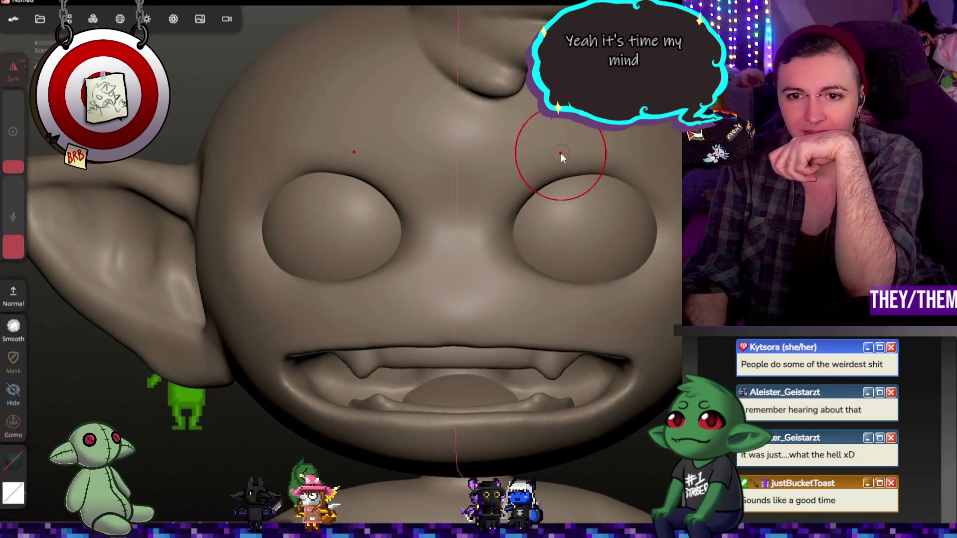
drag(594, 167, 595, 170)
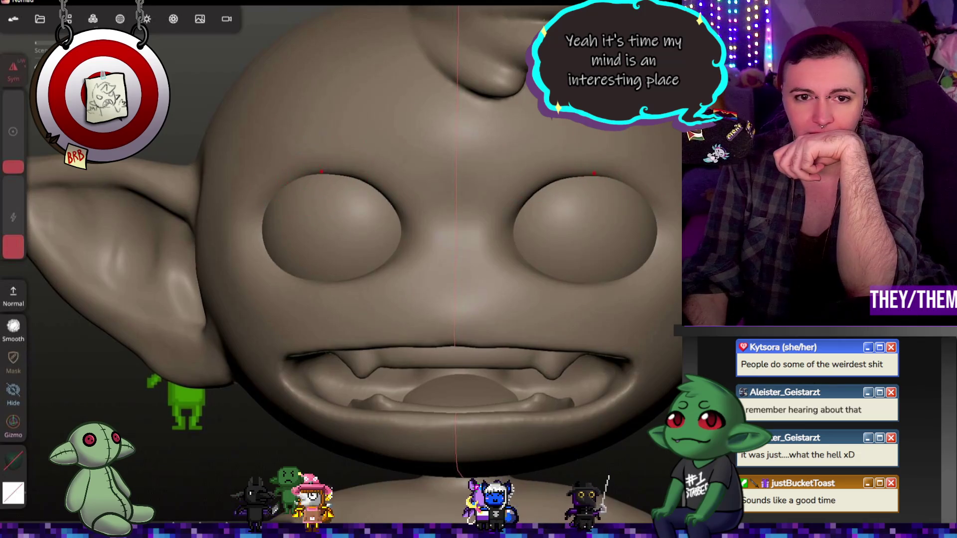
mouse_move(432, 239)
middle_down()
mouse_move(514, 253)
mouse_move(612, 241)
mouse_move(402, 281)
mouse_move(278, 263)
middle_up()
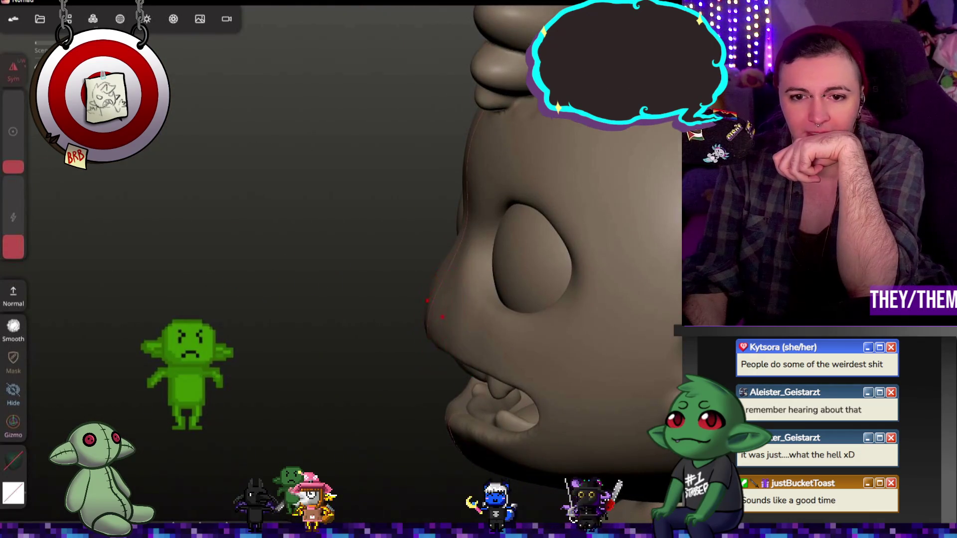
mouse_move(436, 316)
middle_down()
mouse_move(457, 321)
mouse_move(433, 341)
middle_up()
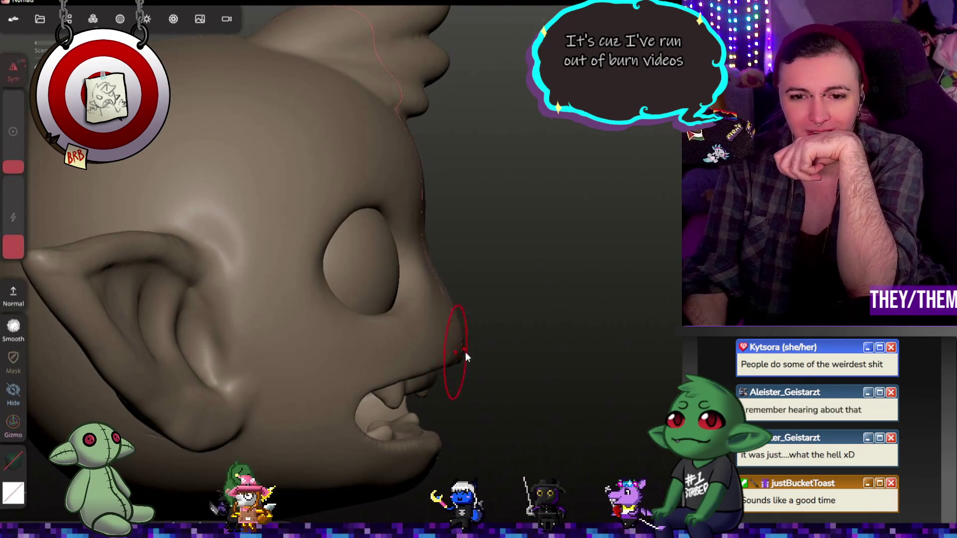
mouse_move(465, 352)
middle_down()
mouse_move(323, 365)
mouse_move(623, 350)
mouse_move(600, 271)
mouse_move(618, 267)
mouse_move(549, 284)
mouse_move(460, 339)
middle_up()
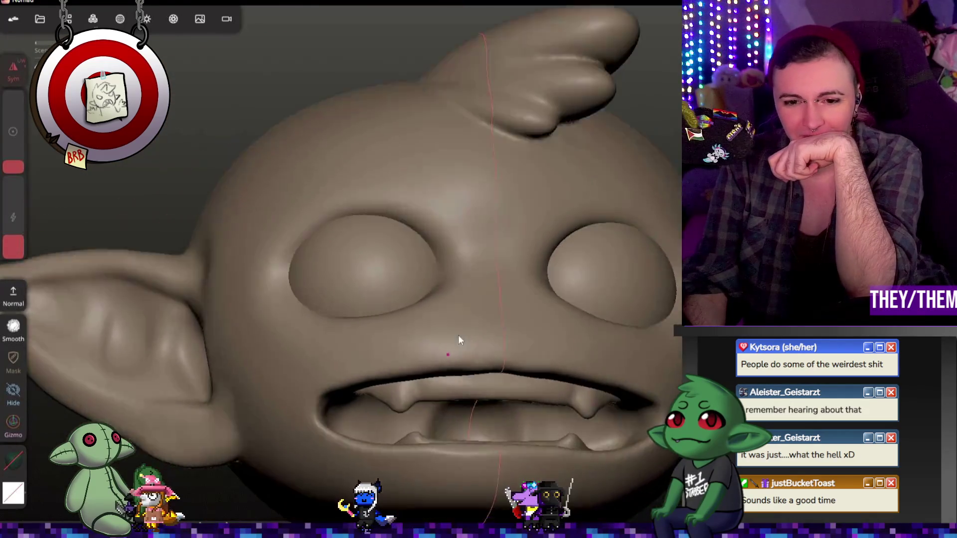
scroll(459, 339, down, 3)
mouse_move(441, 378)
middle_down()
mouse_move(546, 379)
mouse_move(387, 353)
mouse_move(496, 357)
mouse_move(489, 339)
middle_up()
scroll(432, 349, down, 3)
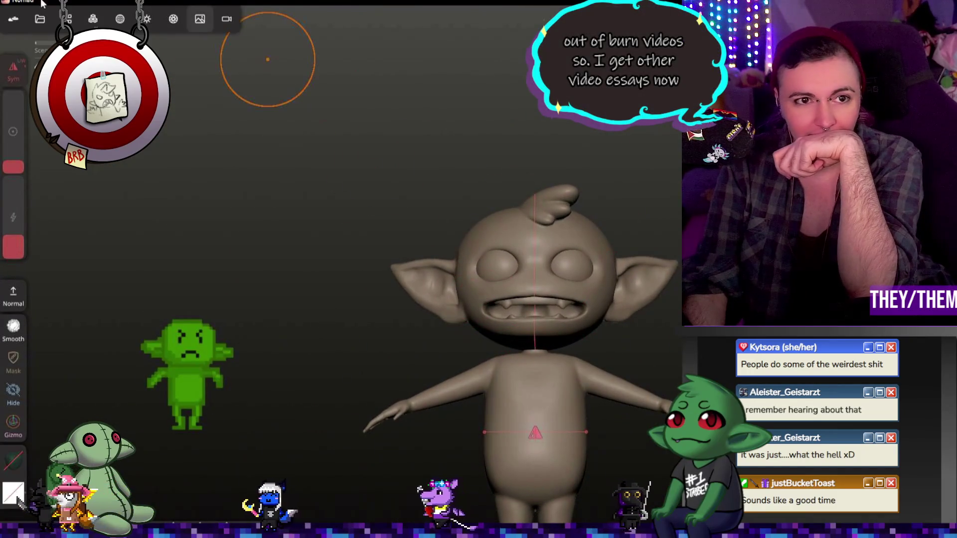
scroll(451, 187, up, 2)
mouse_move(529, 247)
middle_down()
mouse_move(501, 256)
mouse_move(549, 243)
middle_up()
scroll(500, 256, up, 1)
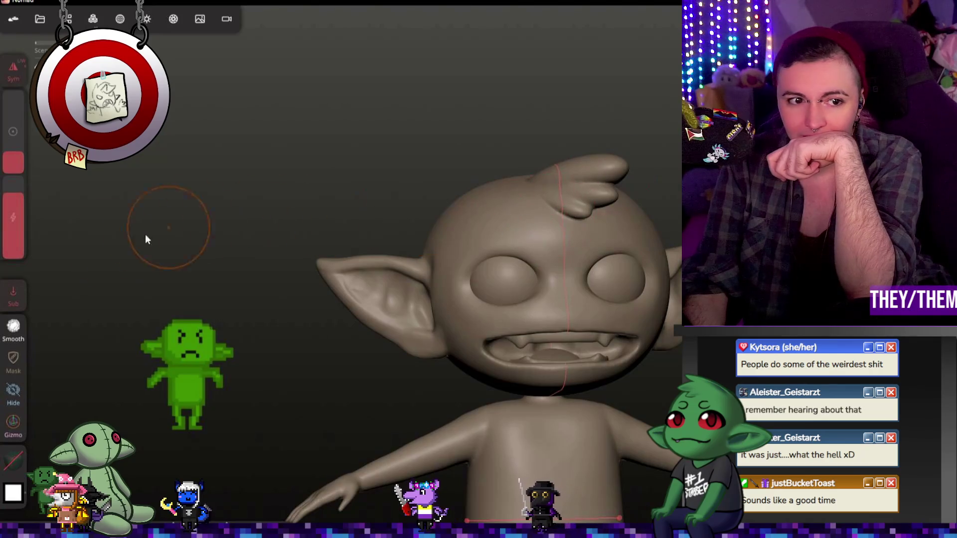
Step: Shrink the brush radius to a much smaller size
drag(16, 284, 17, 299)
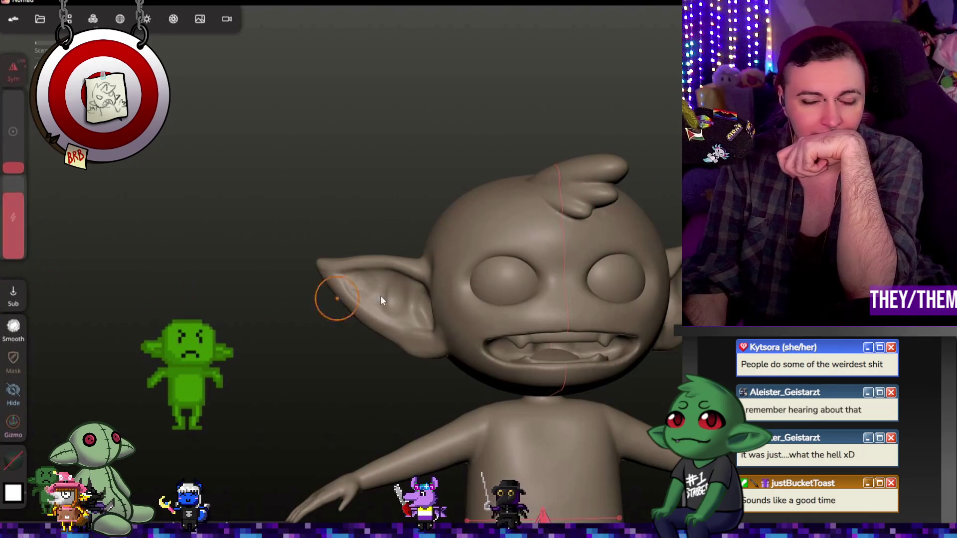
middle_drag(331, 295, 581, 234)
scroll(581, 233, up, 3)
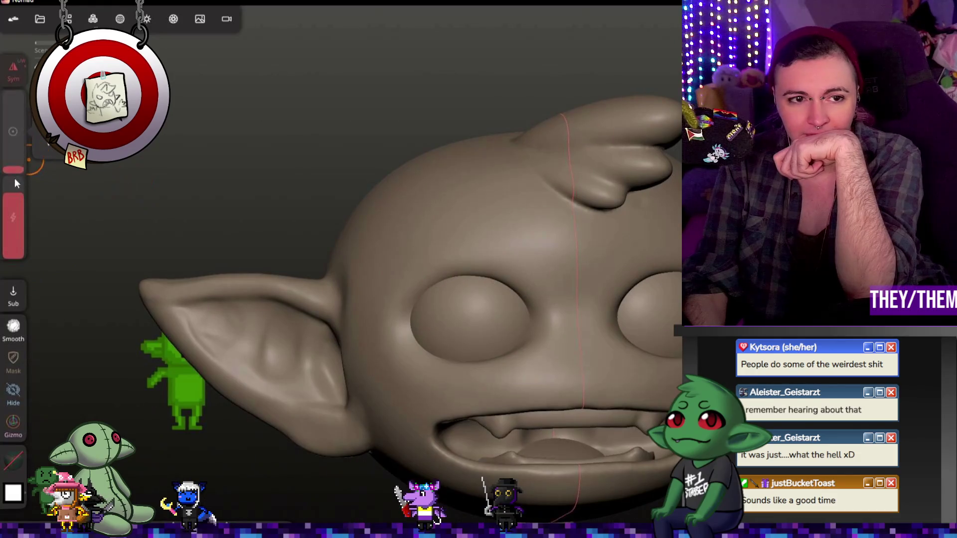
Step: Carve small mirrored dents above the eyes, then switch to Relax to soften them
drag(483, 254, 501, 241)
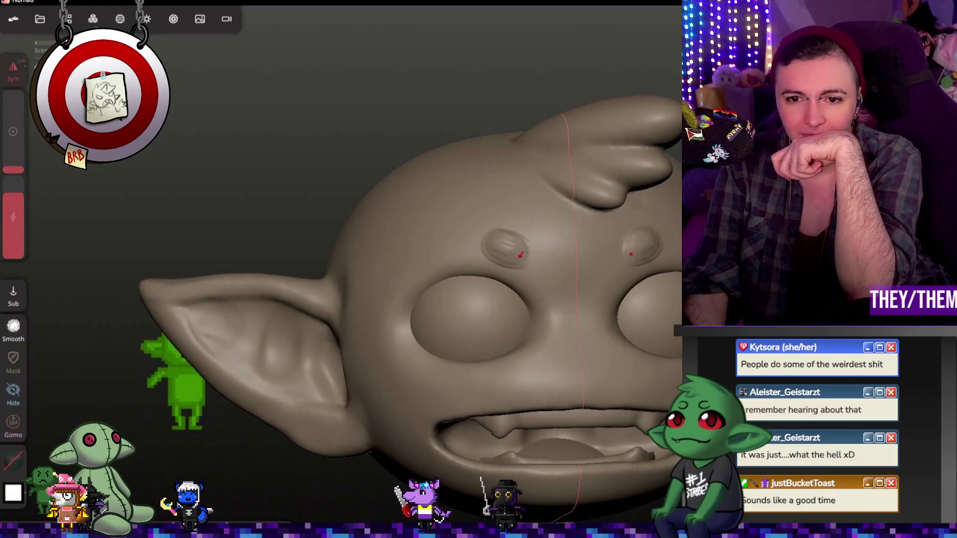
key(shift)
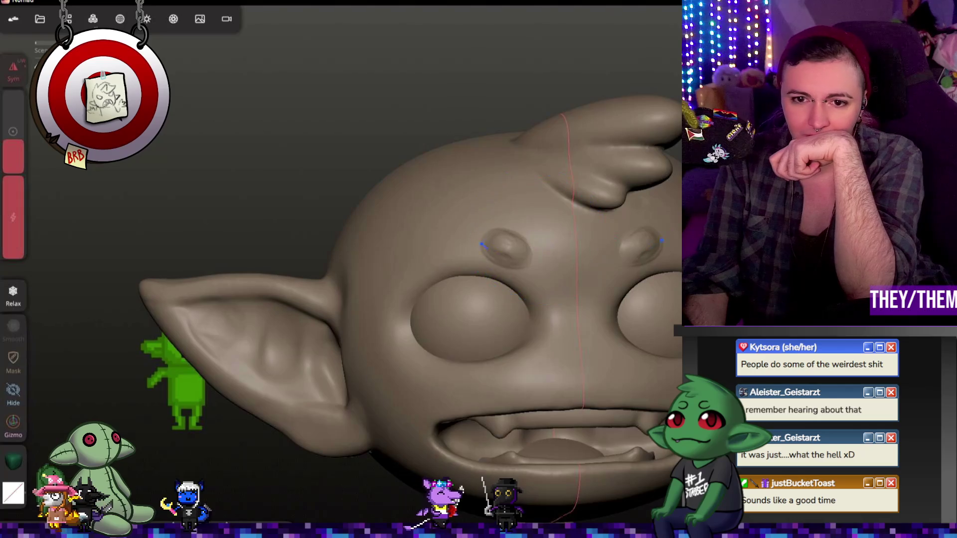
mouse_move(568, 265)
right_down()
mouse_move(663, 259)
mouse_move(536, 263)
right_up()
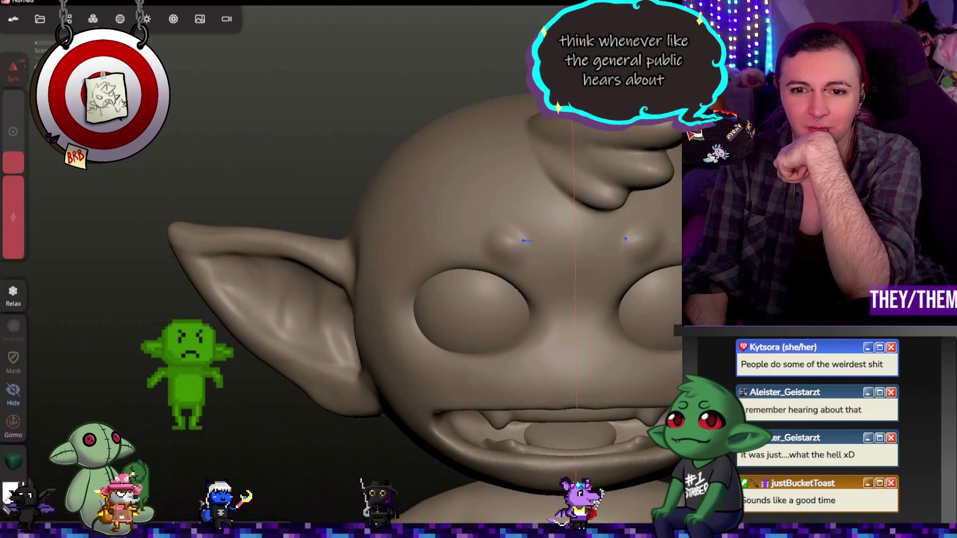
mouse_move(500, 238)
right_down()
mouse_move(665, 245)
mouse_move(449, 244)
right_up()
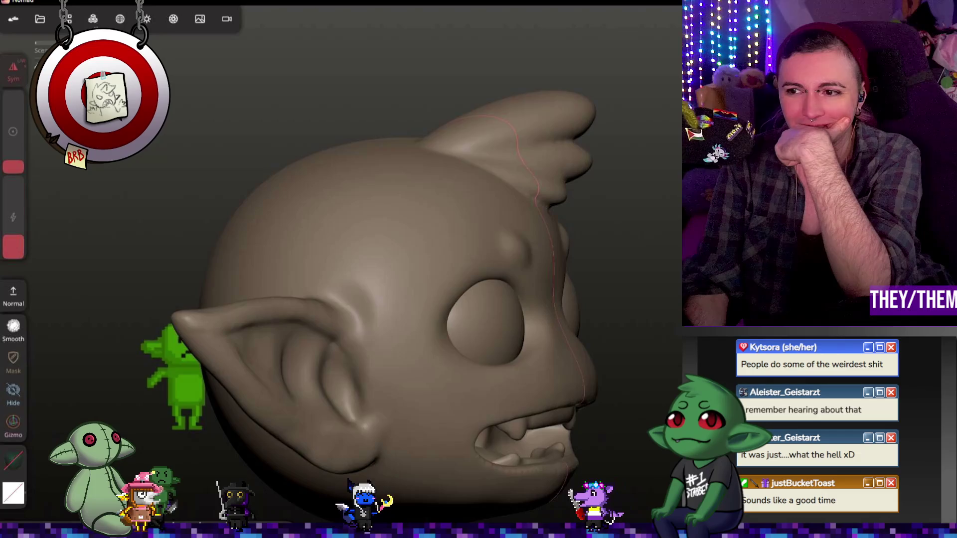
Step: Inspect the brow dents from above, the side, the back and the front
mouse_move(539, 164)
right_down()
mouse_move(543, 225)
mouse_move(519, 172)
mouse_move(375, 194)
mouse_move(299, 166)
mouse_move(530, 196)
mouse_move(671, 193)
right_up()
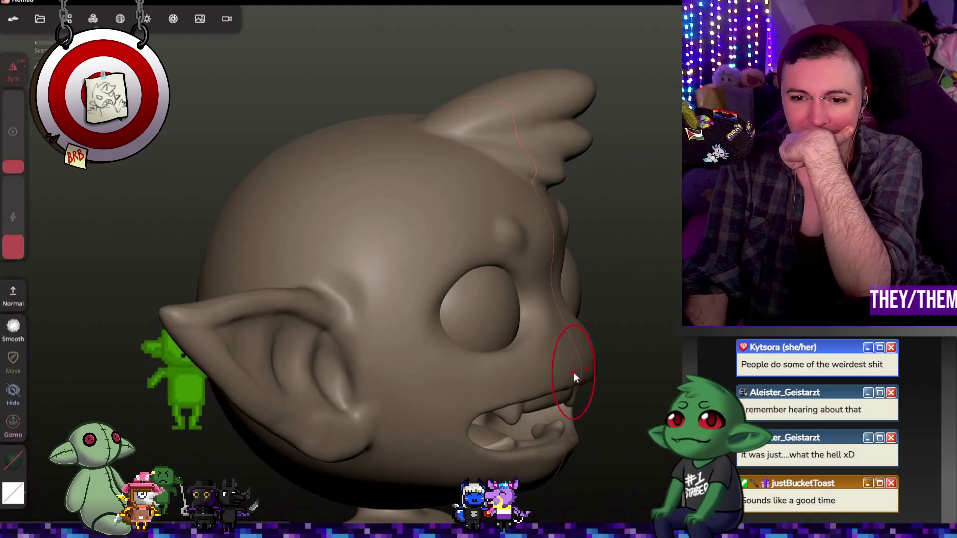
mouse_move(592, 361)
right_down()
mouse_move(449, 355)
mouse_move(612, 366)
mouse_move(493, 369)
right_up()
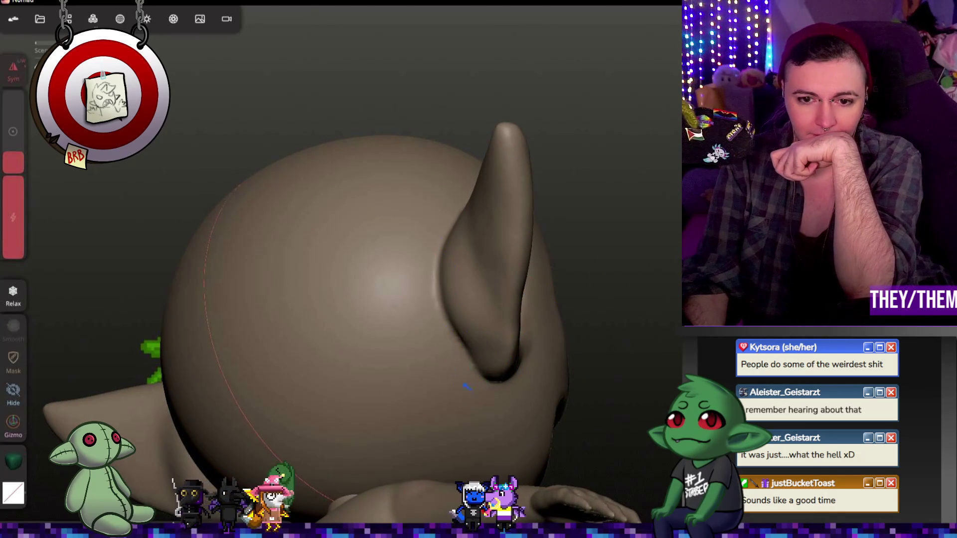
mouse_move(466, 387)
right_down()
mouse_move(496, 316)
mouse_move(487, 359)
right_up()
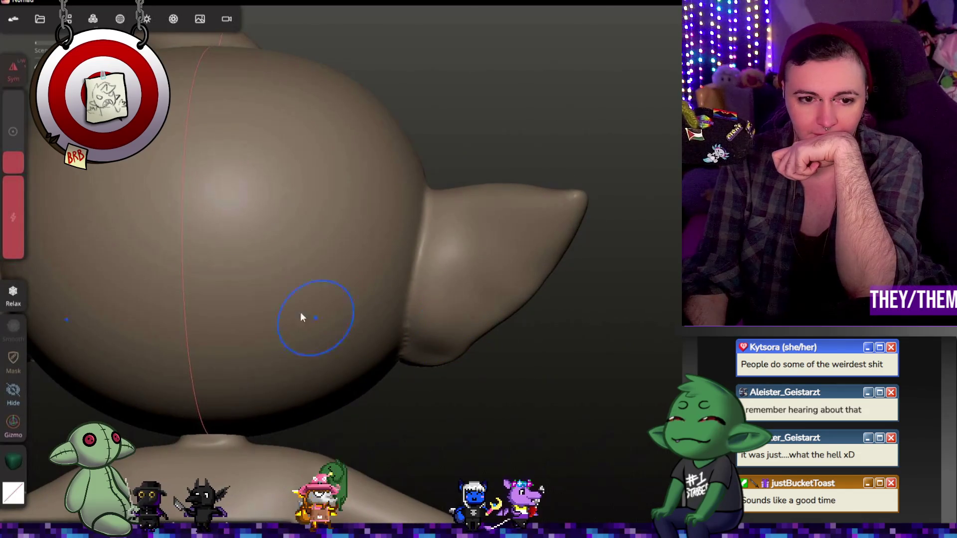
mouse_move(301, 317)
right_down()
mouse_move(441, 316)
mouse_move(549, 294)
right_up()
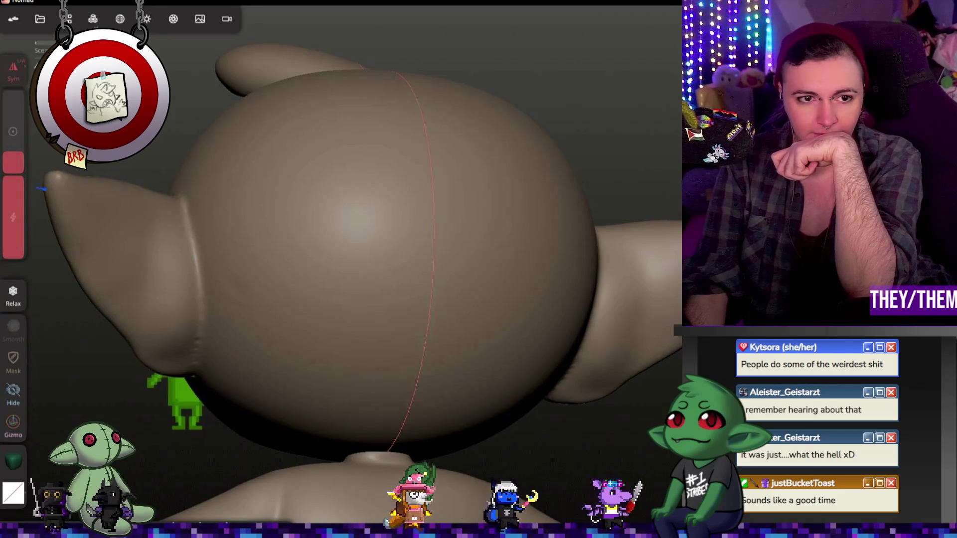
mouse_move(43, 188)
right_down()
mouse_move(382, 251)
mouse_move(672, 247)
mouse_move(361, 369)
mouse_move(639, 342)
mouse_move(654, 278)
mouse_move(645, 246)
mouse_move(646, 383)
mouse_move(647, 357)
mouse_move(629, 372)
mouse_move(648, 349)
mouse_move(663, 279)
mouse_move(641, 345)
mouse_move(648, 339)
right_up()
scroll(629, 372, down, 5)
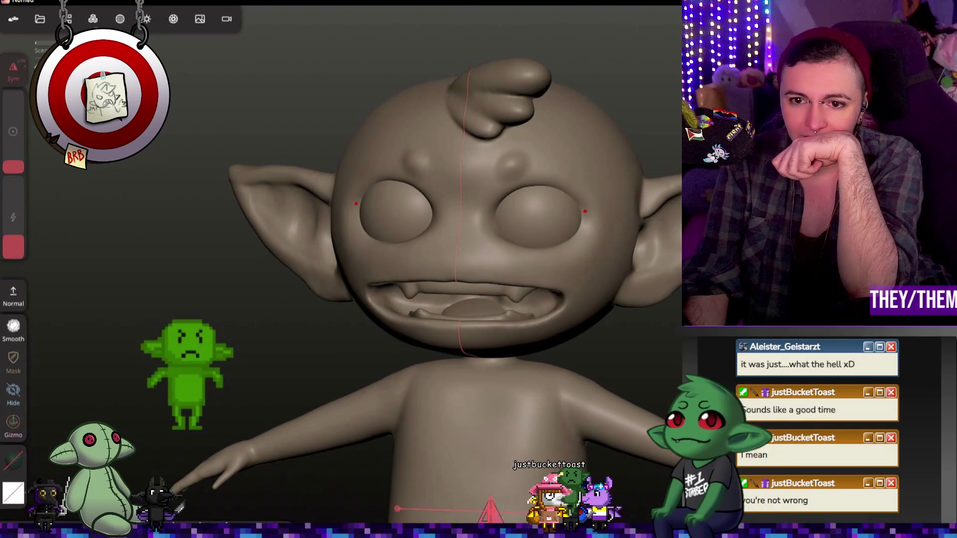
mouse_move(578, 218)
right_down()
mouse_move(661, 214)
mouse_move(658, 226)
right_up()
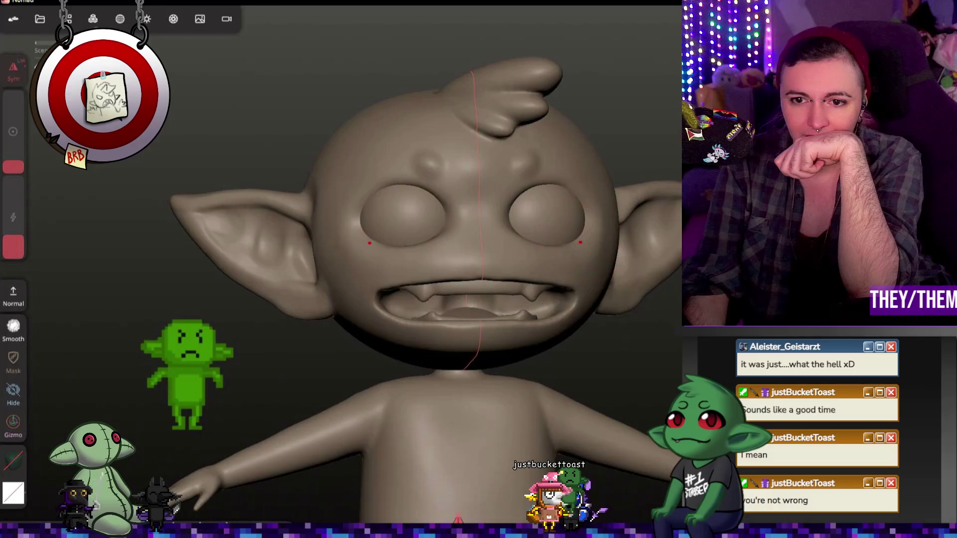
mouse_move(614, 265)
right_down()
mouse_move(540, 343)
mouse_move(493, 288)
mouse_move(659, 278)
mouse_move(474, 284)
mouse_move(495, 280)
mouse_move(498, 210)
mouse_move(612, 210)
mouse_move(671, 253)
mouse_move(868, 259)
mouse_move(608, 338)
right_up()
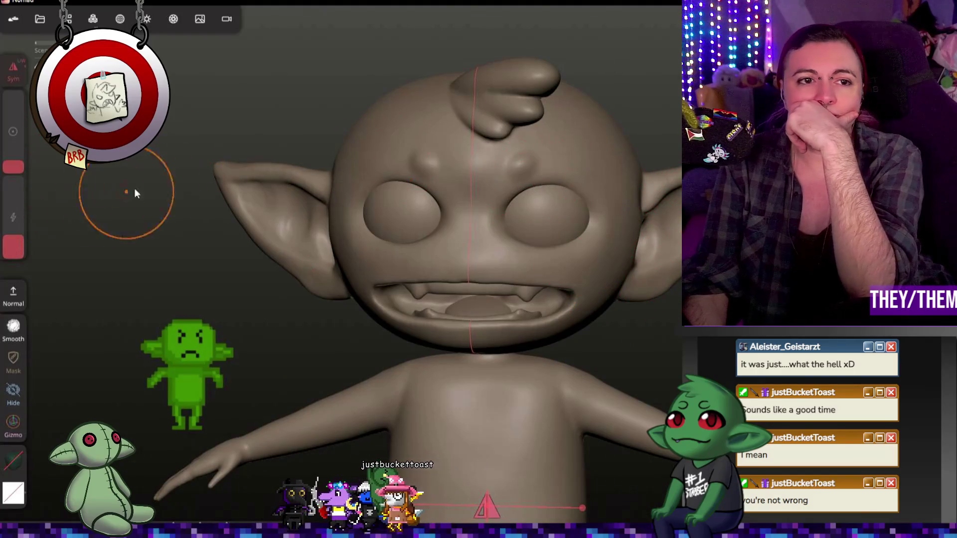
Step: Move Mirror 1 up the scene list to sit beneath UV Sphere
click(70, 18)
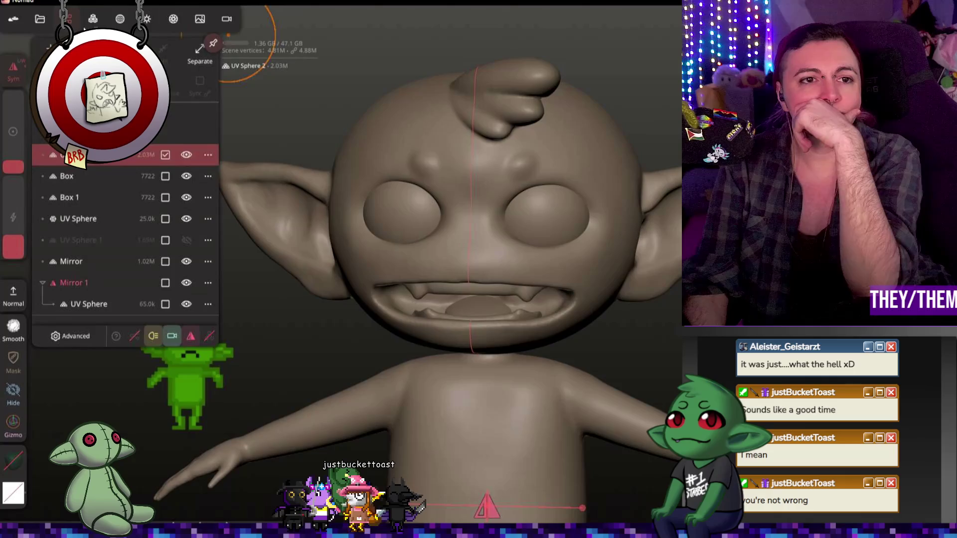
shift+click(92, 216)
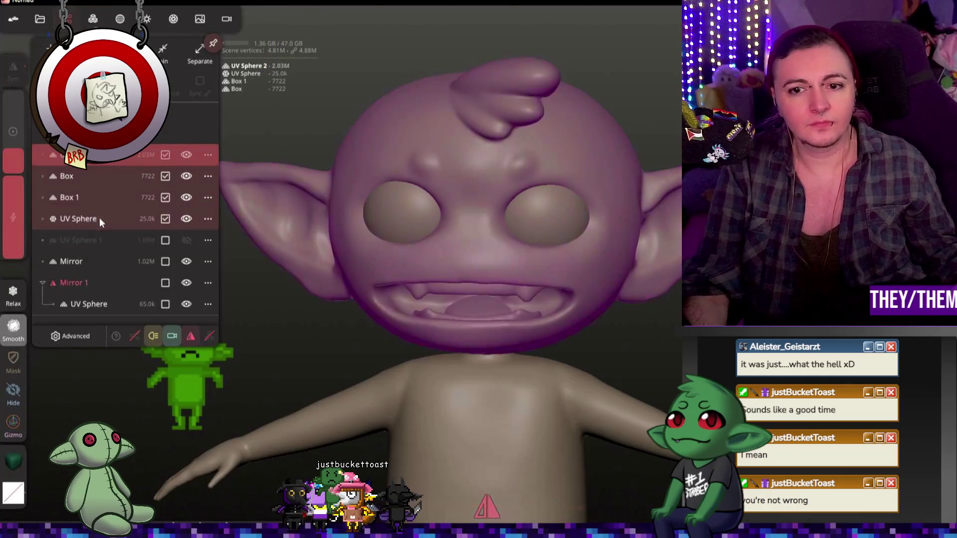
click(80, 263)
mouse_move(103, 283)
mouse_down()
mouse_move(84, 282)
mouse_move(95, 238)
mouse_up()
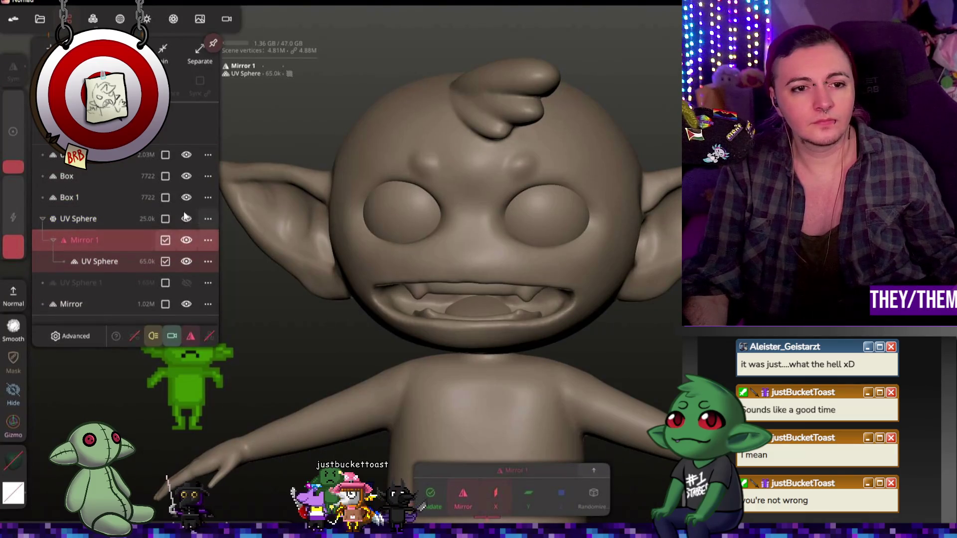
key(ctrl+z)
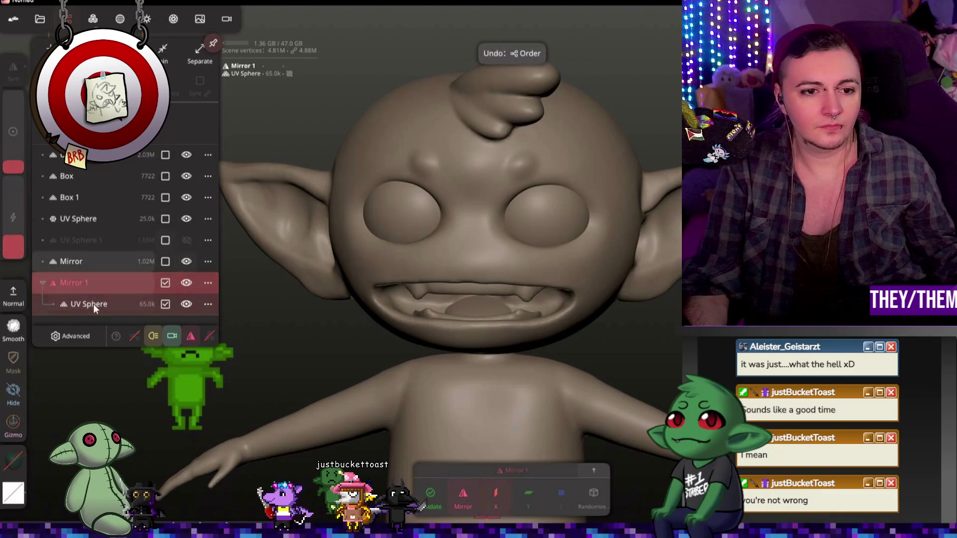
drag(109, 286, 96, 244)
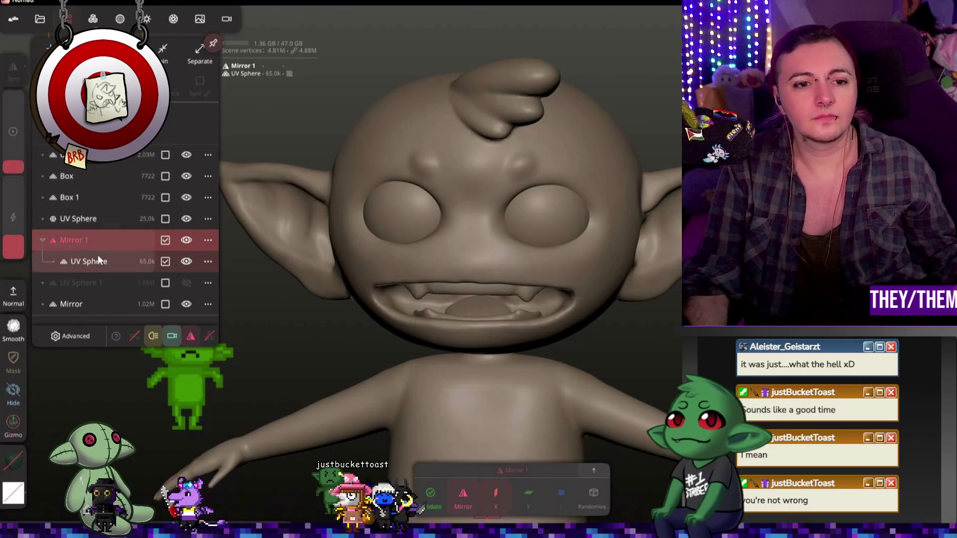
Step: Validate Mirror 1 with Join children, baking its mirrored sphere into one mesh
click(427, 496)
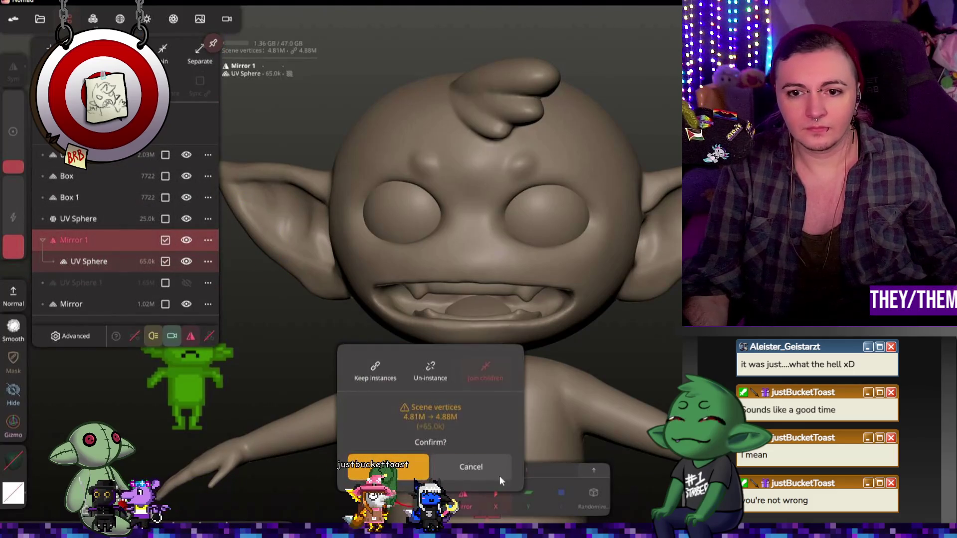
click(385, 469)
mouse_move(580, 241)
mouse_down()
mouse_move(465, 323)
mouse_move(639, 313)
mouse_up()
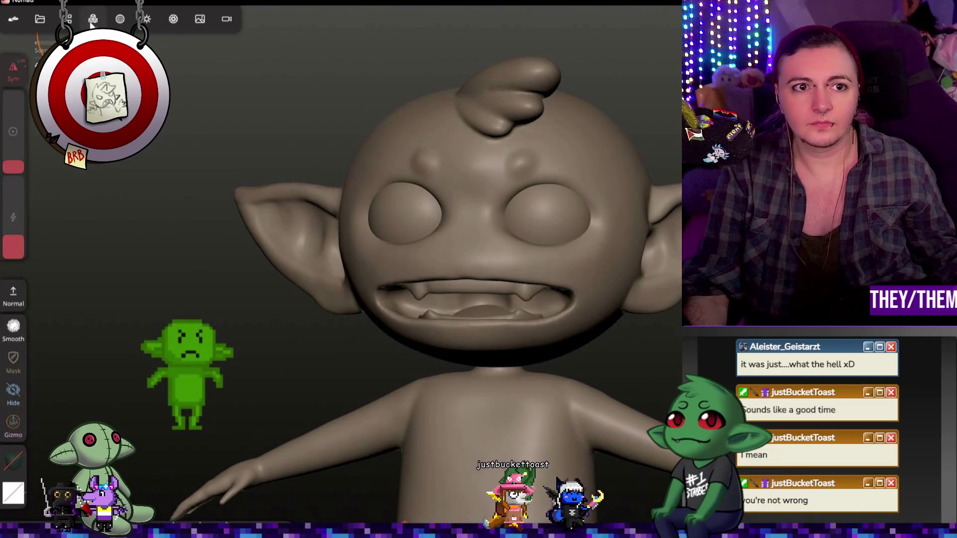
Step: Remesh at resolution 79.05 with 2 multiresolution levels, then undo a Smooth stroke
click(91, 23)
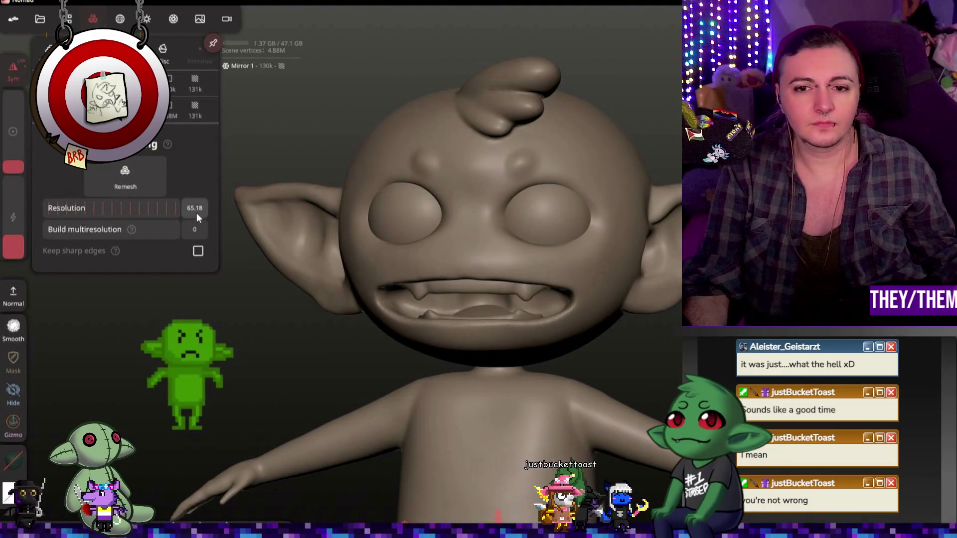
mouse_move(179, 230)
mouse_down()
mouse_move(98, 230)
mouse_move(139, 230)
mouse_up()
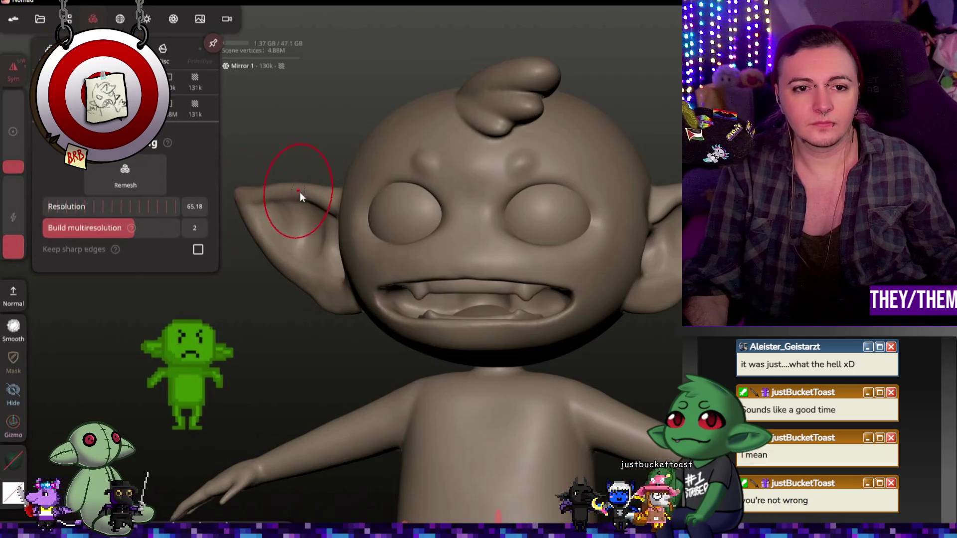
drag(150, 208, 164, 203)
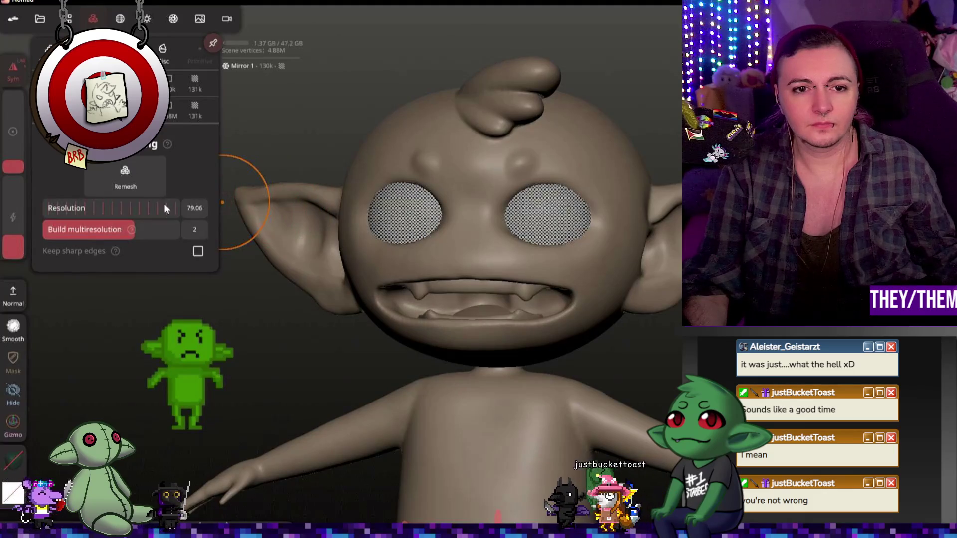
click(125, 175)
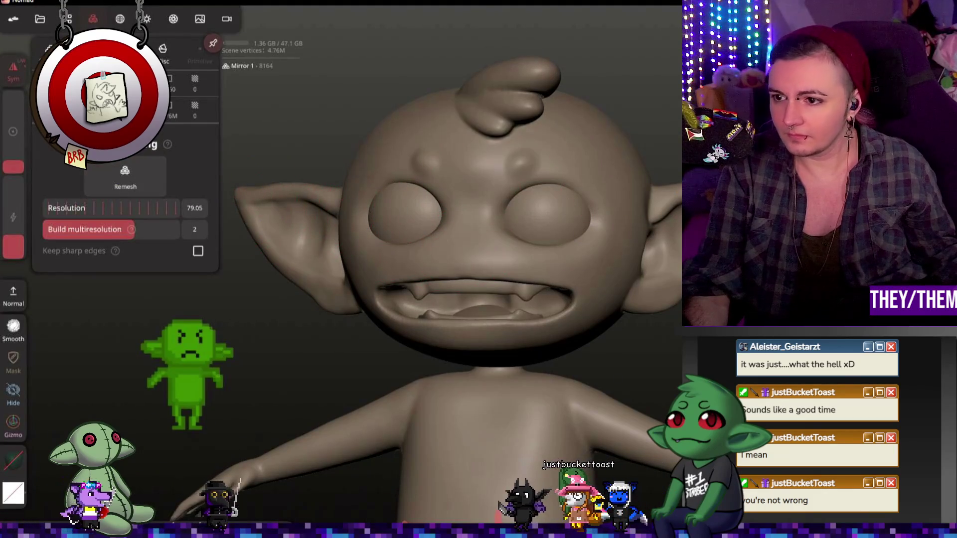
key(shift)
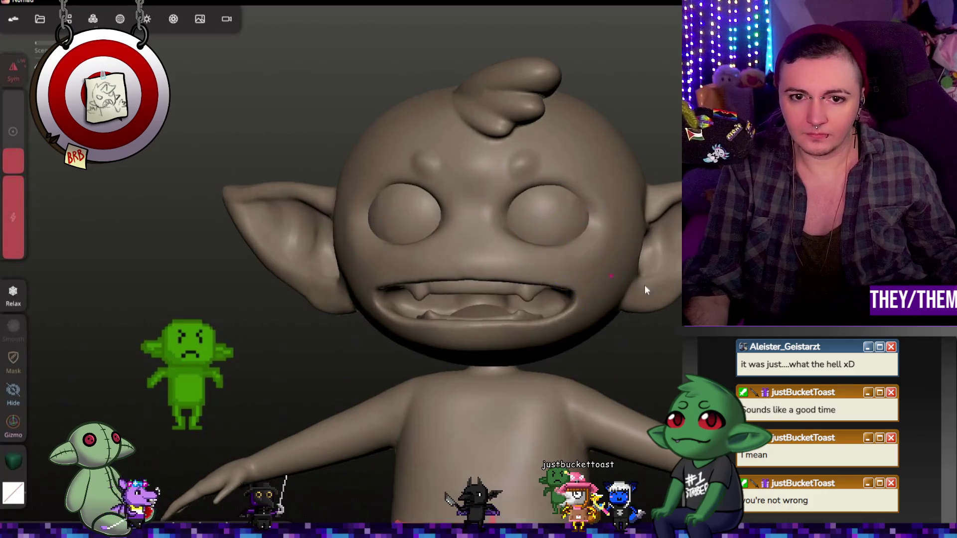
key(ctrl+z)
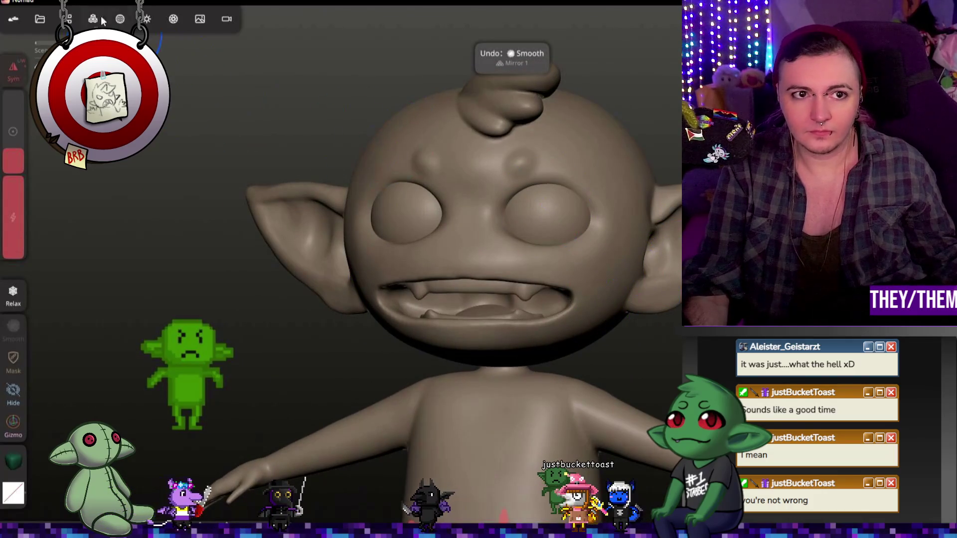
click(119, 18)
mouse_move(301, 275)
right_down()
mouse_move(379, 321)
mouse_move(340, 293)
mouse_move(350, 309)
mouse_move(639, 346)
mouse_move(430, 328)
mouse_move(460, 297)
mouse_move(655, 327)
mouse_move(413, 293)
mouse_move(395, 427)
mouse_move(425, 419)
right_up()
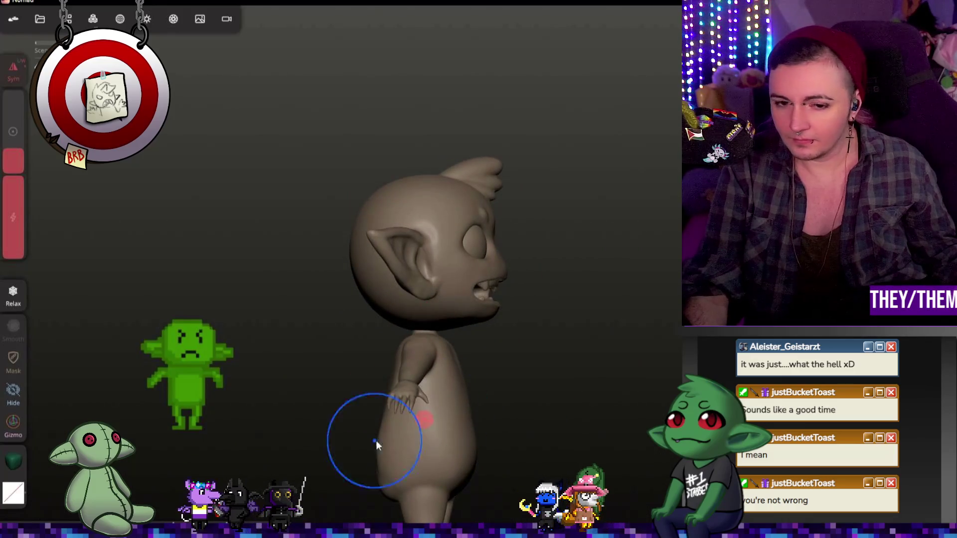
right_drag(374, 438, 551, 438)
click(391, 433)
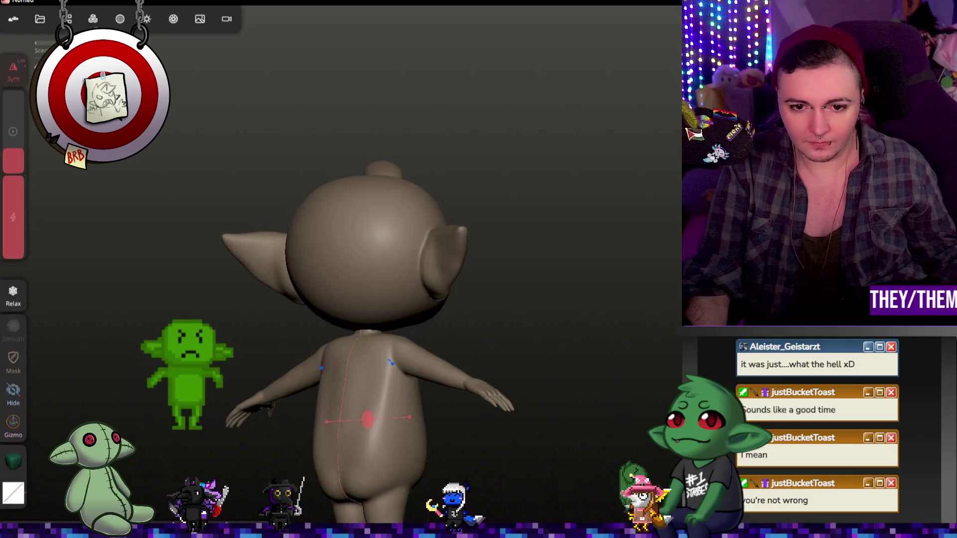
right_drag(534, 453, 269, 442)
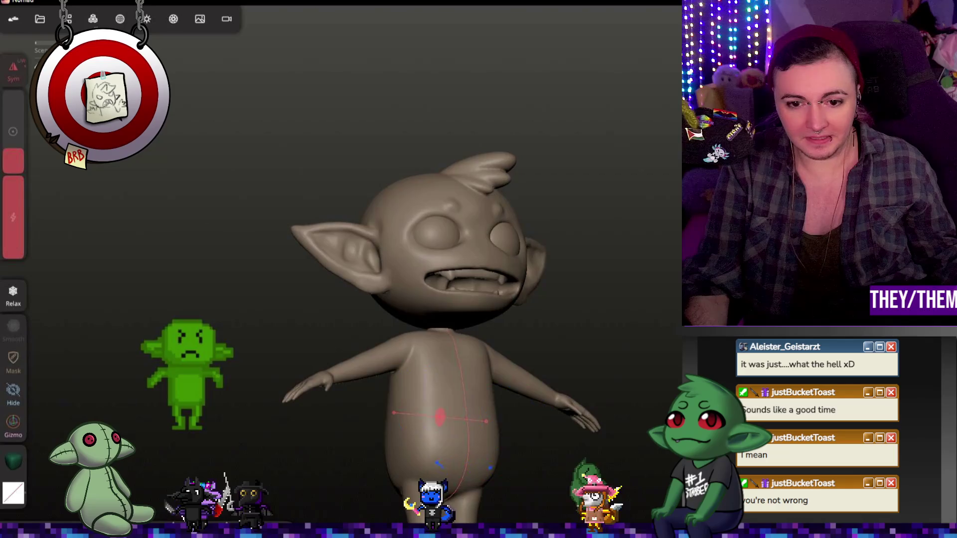
right_drag(624, 474, 575, 474)
middle_drag(575, 474, 526, 391)
scroll(521, 393, up, 3)
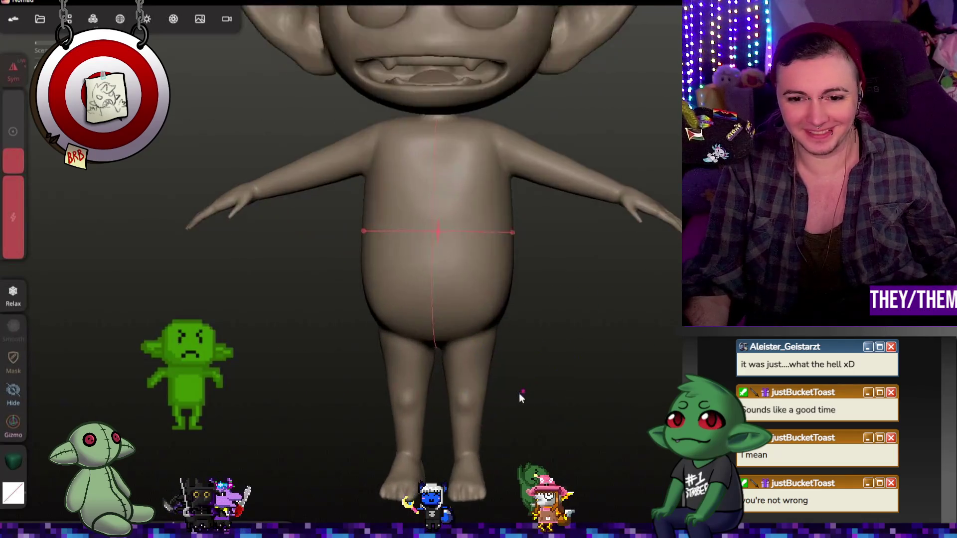
scroll(519, 393, up, 5)
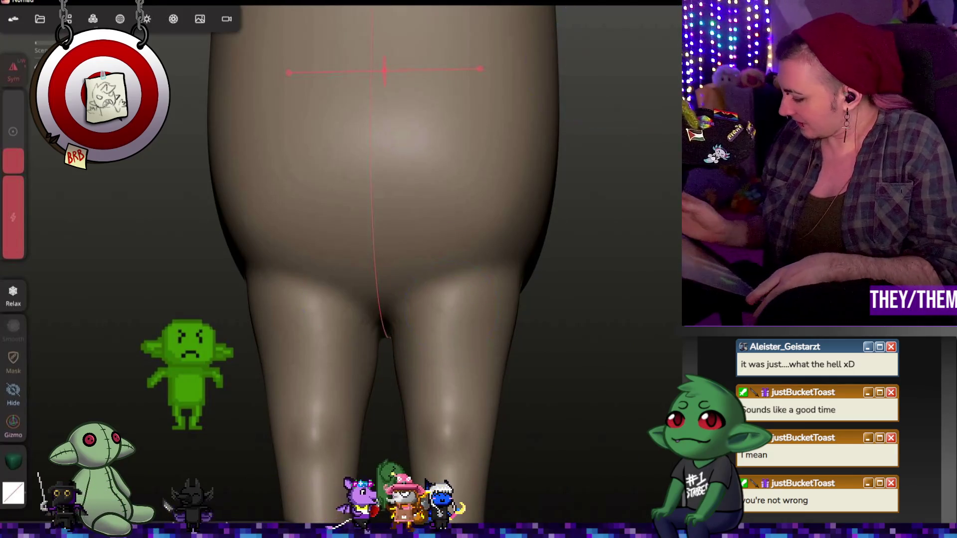
click(942, 125)
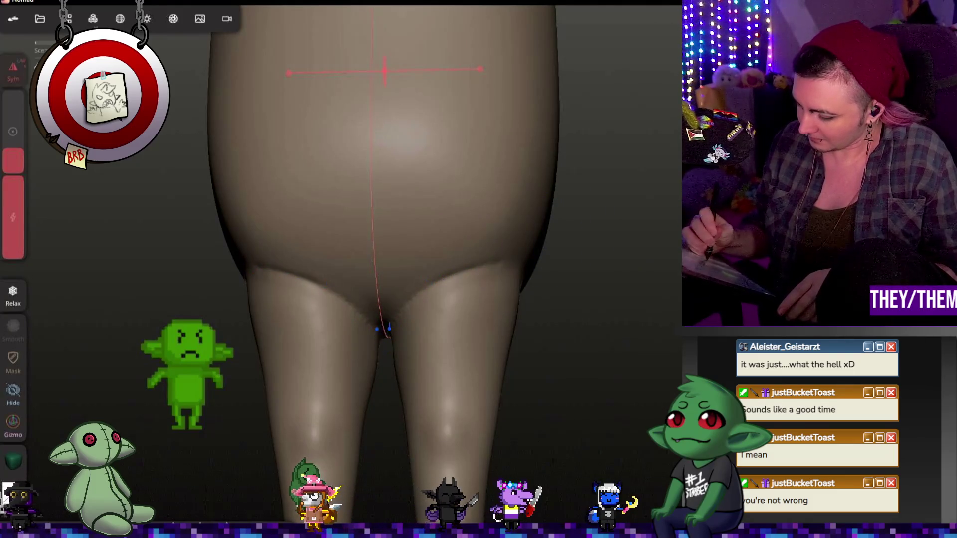
drag(609, 188, 503, 262)
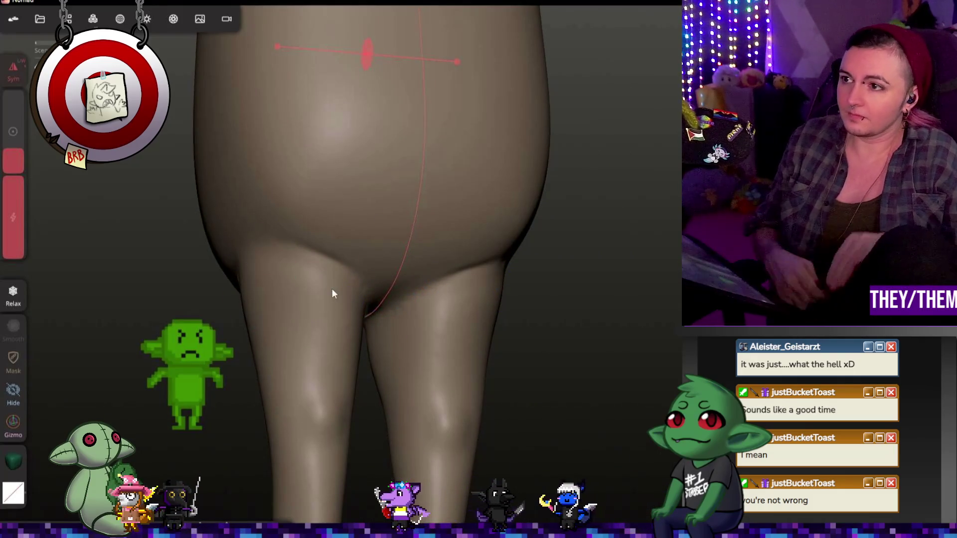
mouse_move(306, 203)
mouse_down()
mouse_move(432, 284)
mouse_move(498, 292)
mouse_move(490, 292)
mouse_move(555, 346)
mouse_move(299, 341)
mouse_up()
mouse_move(498, 287)
mouse_down()
mouse_move(661, 288)
mouse_move(649, 262)
mouse_move(631, 287)
mouse_move(361, 290)
mouse_move(481, 273)
mouse_move(417, 353)
mouse_up()
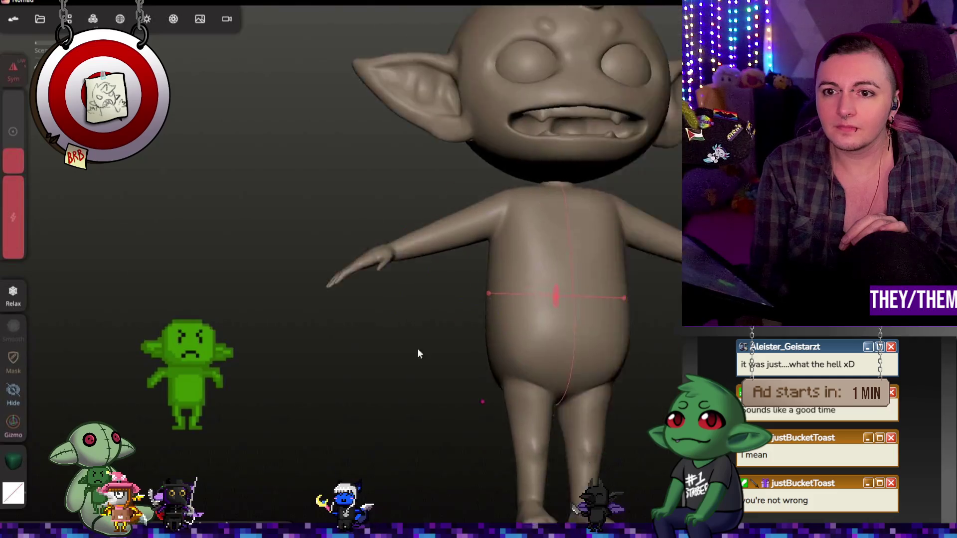
scroll(487, 336, up, 10)
drag(556, 438, 459, 426)
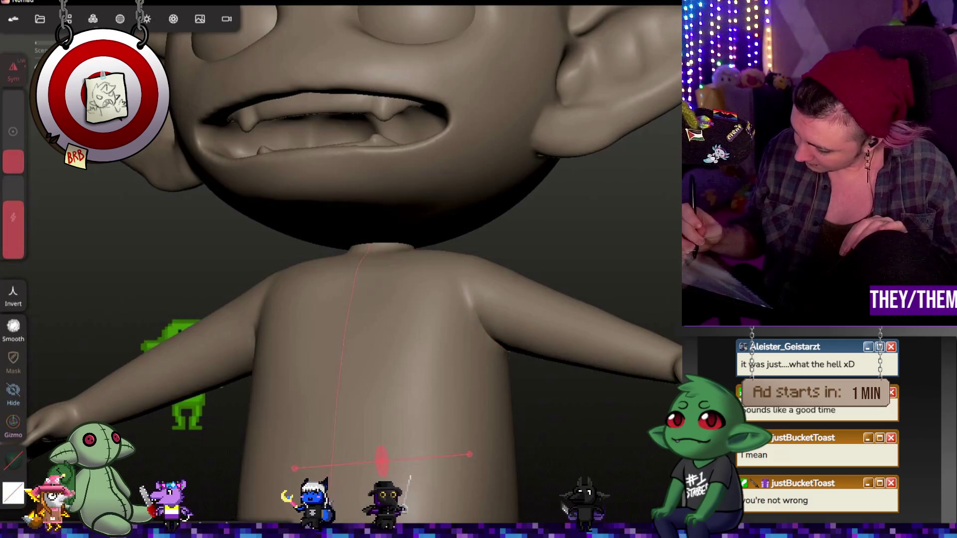
key(shift)
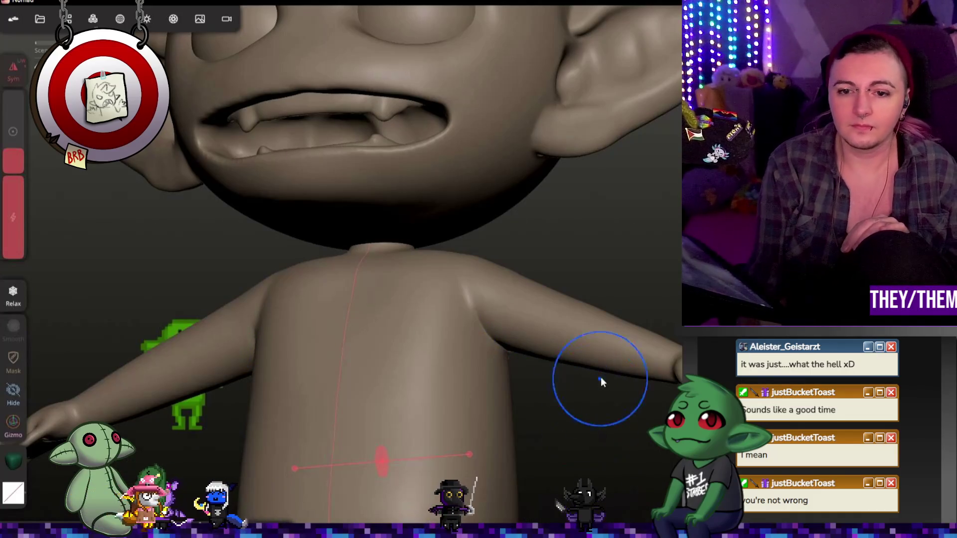
mouse_move(601, 381)
middle_down()
mouse_move(489, 383)
mouse_move(423, 352)
mouse_move(350, 337)
middle_up()
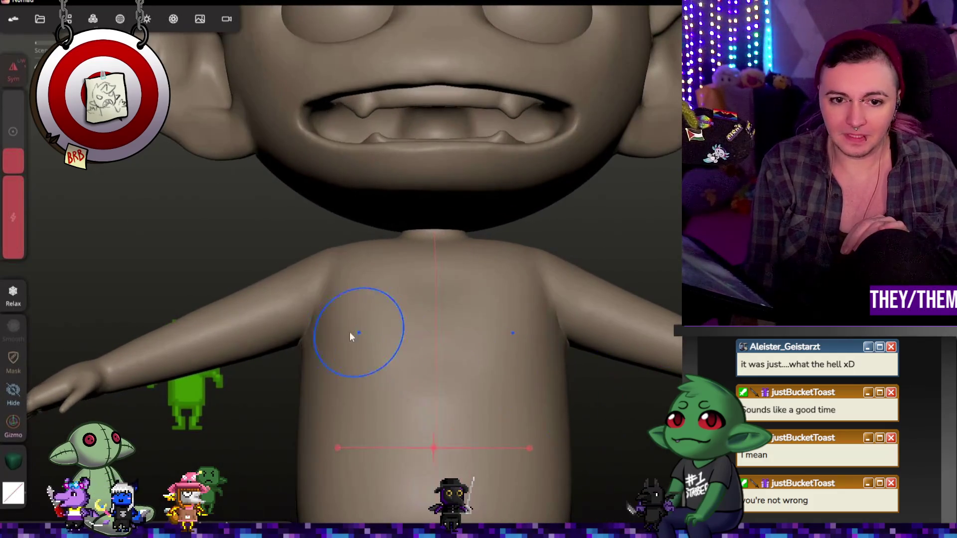
mouse_move(467, 303)
middle_down()
mouse_move(470, 321)
mouse_move(434, 316)
mouse_move(560, 399)
mouse_move(609, 415)
middle_up()
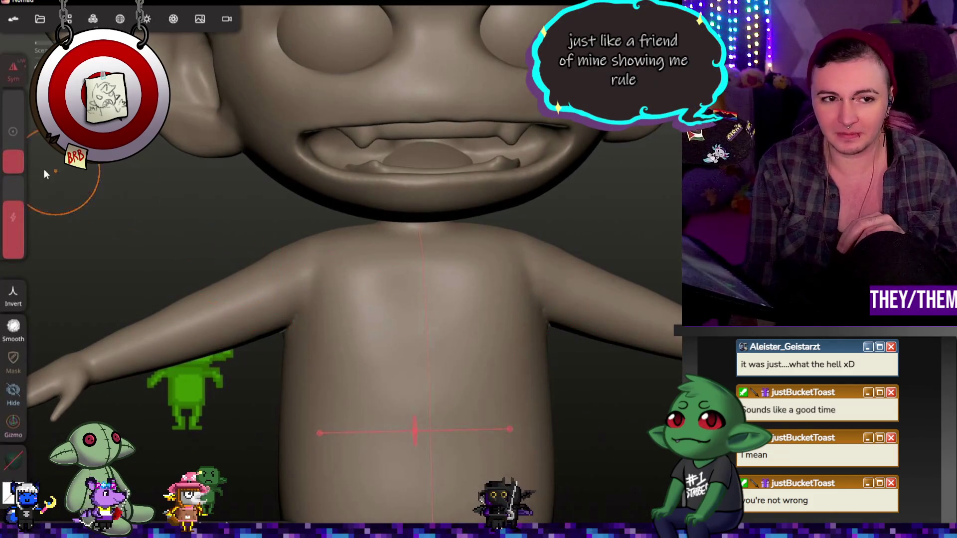
drag(14, 158, 16, 176)
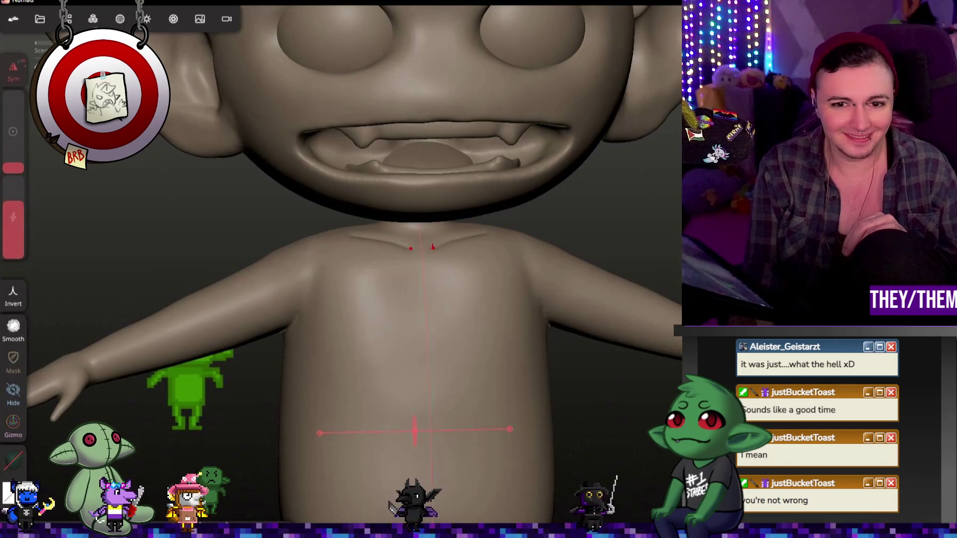
middle_drag(576, 303, 394, 294)
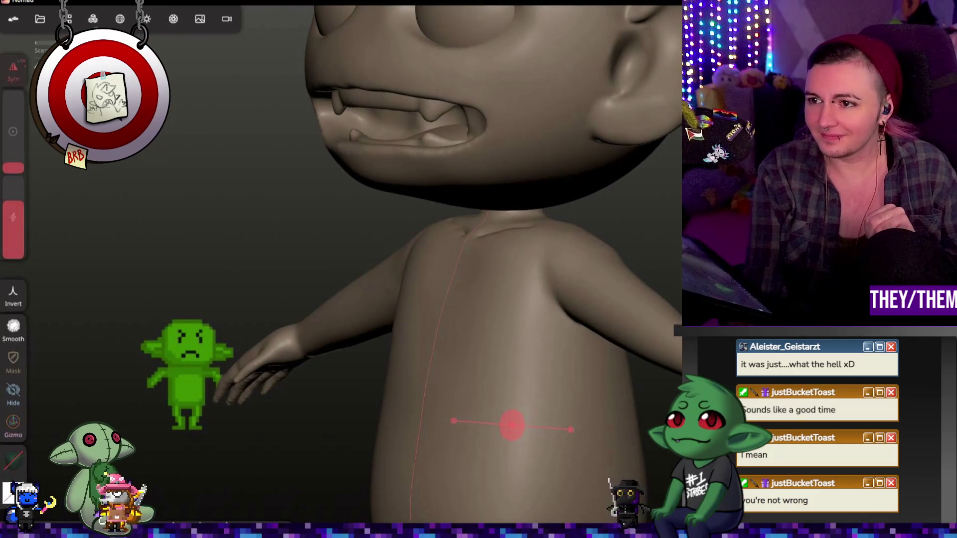
middle_drag(517, 253, 401, 236)
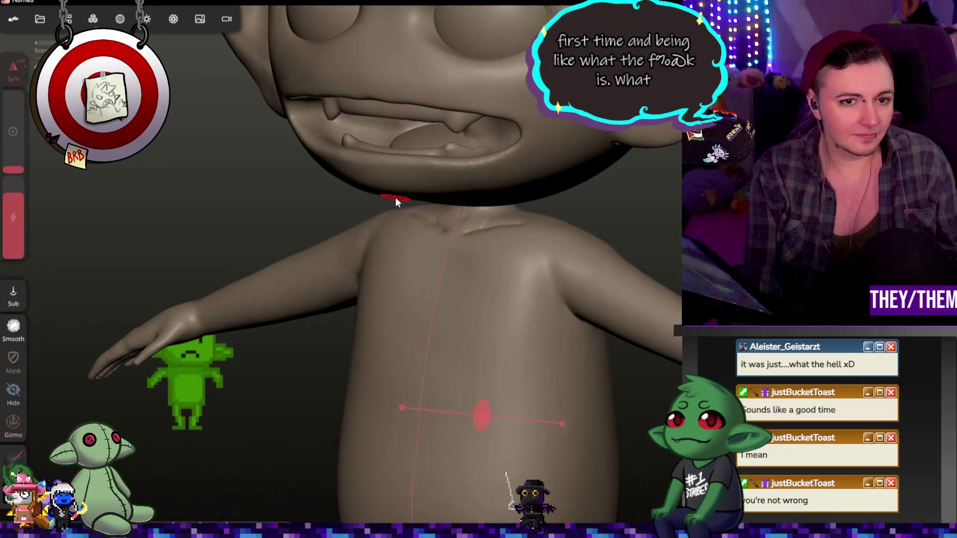
key(ctrl+z)
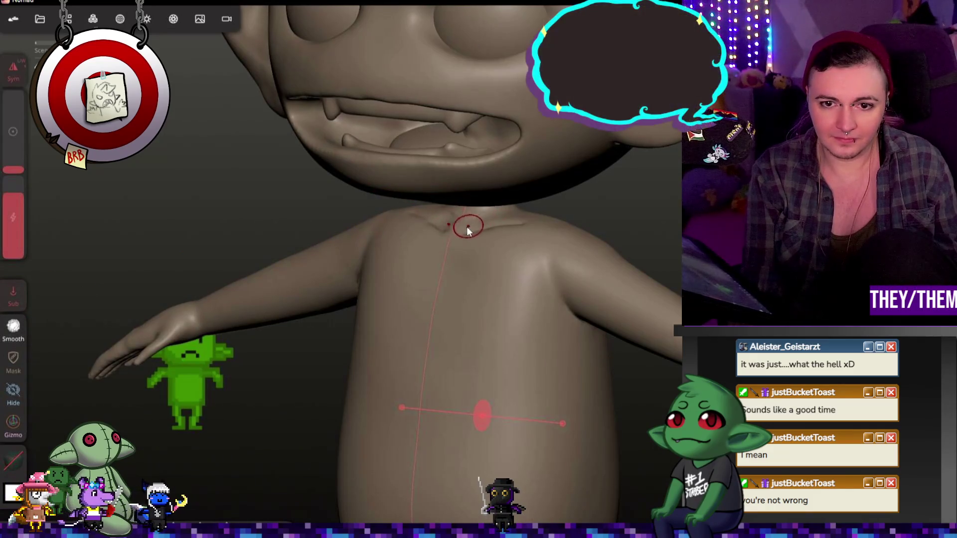
scroll(460, 222, up, 6)
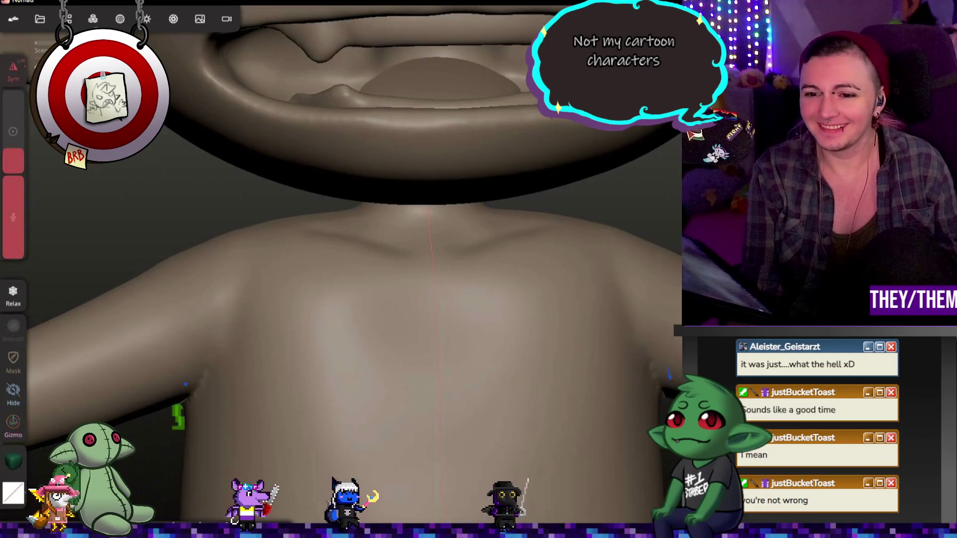
mouse_move(349, 369)
right_down()
mouse_move(590, 329)
mouse_move(668, 357)
mouse_move(648, 358)
right_up()
scroll(549, 339, down, 5)
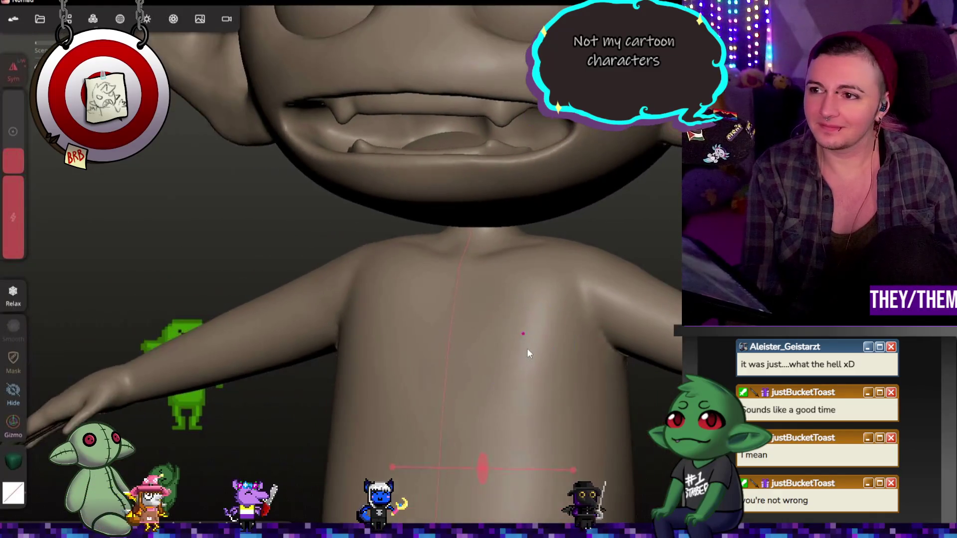
scroll(527, 348, down, 6)
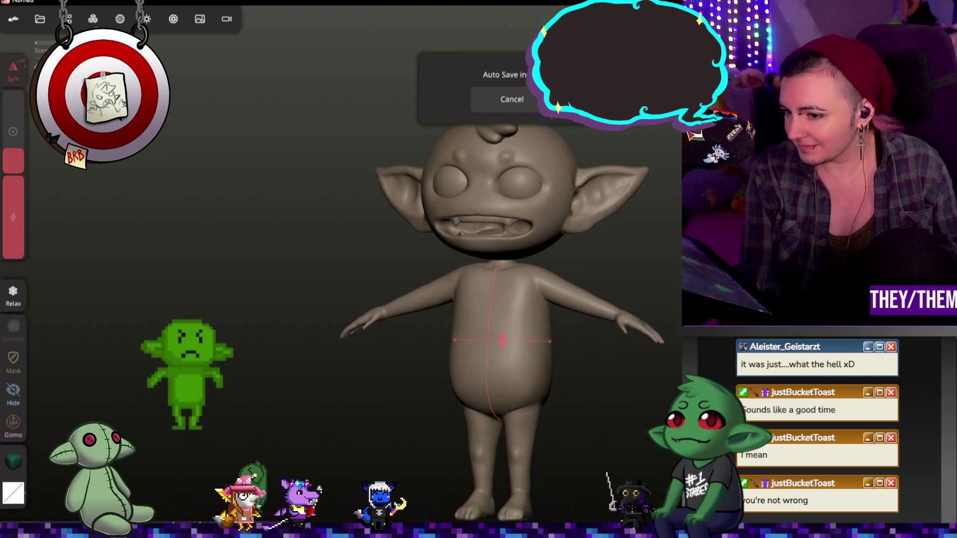
key(g)
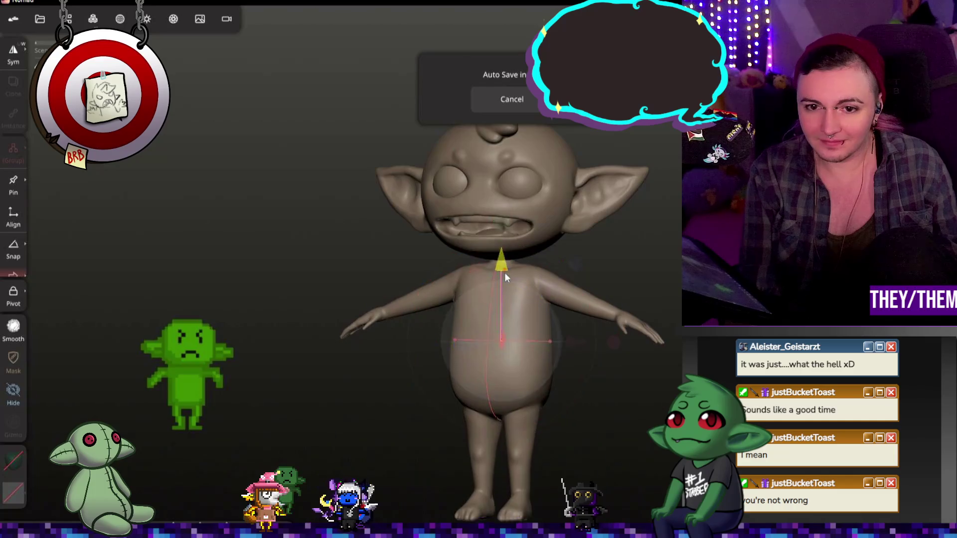
click(506, 279)
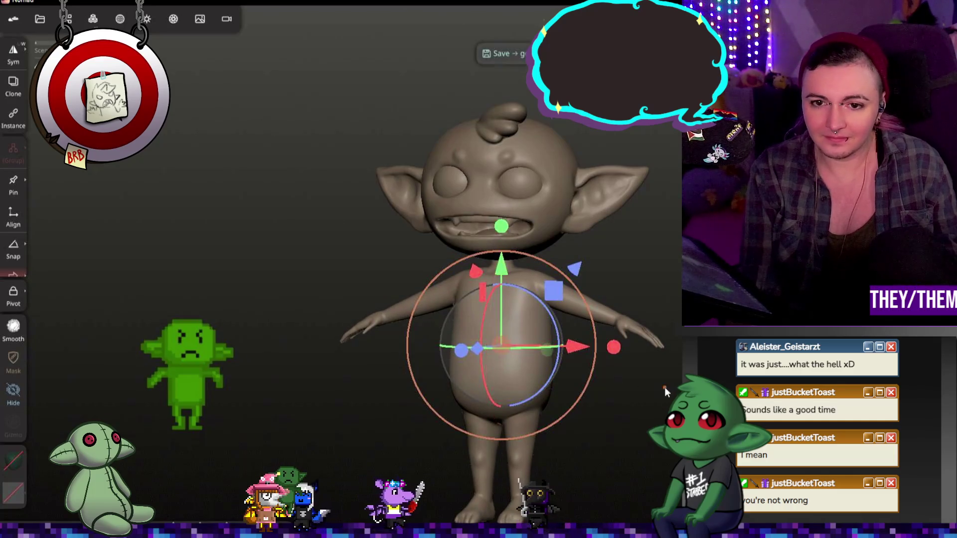
mouse_move(629, 429)
mouse_down()
mouse_move(618, 450)
mouse_move(636, 417)
mouse_move(723, 416)
mouse_move(723, 493)
mouse_up()
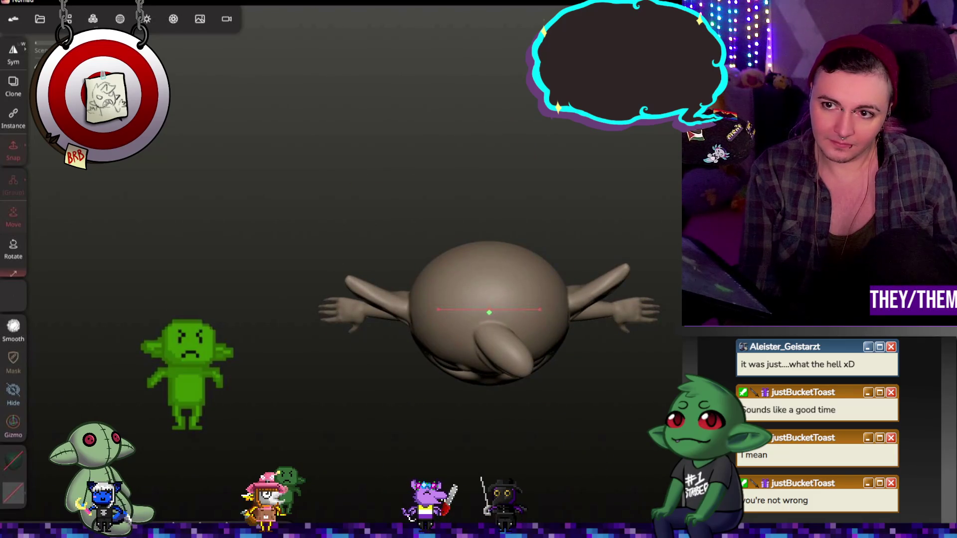
drag(488, 199, 489, 299)
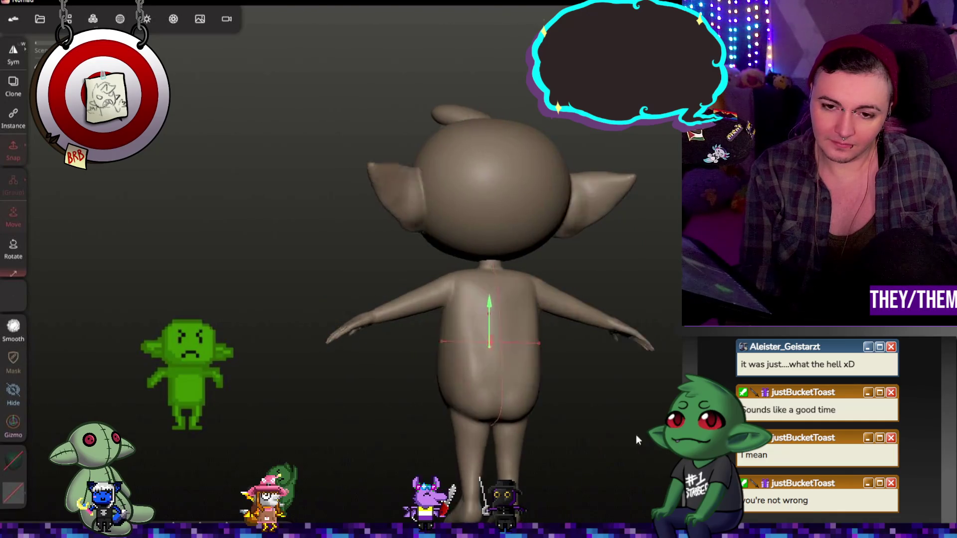
mouse_move(636, 435)
mouse_down()
mouse_move(400, 437)
mouse_move(588, 416)
mouse_up()
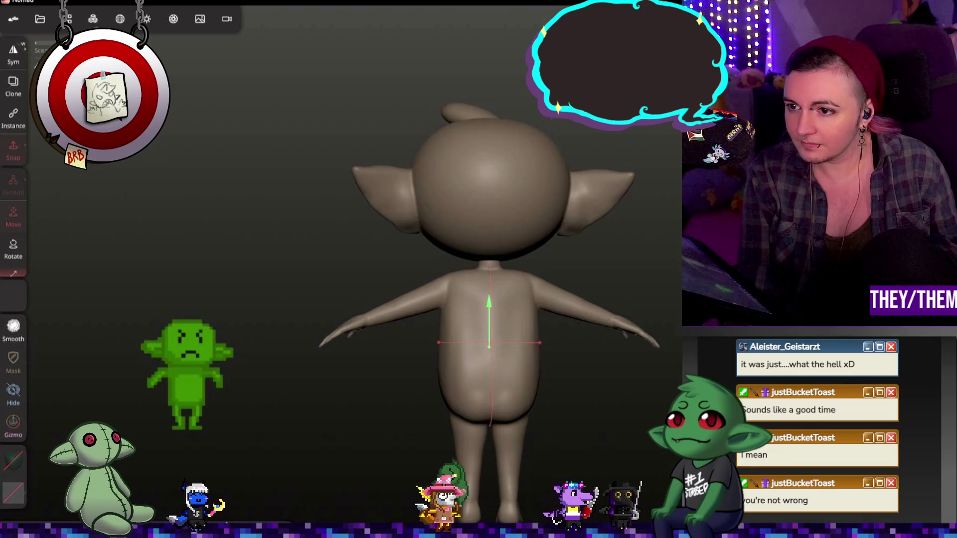
key(b)
scroll(477, 341, up, 3)
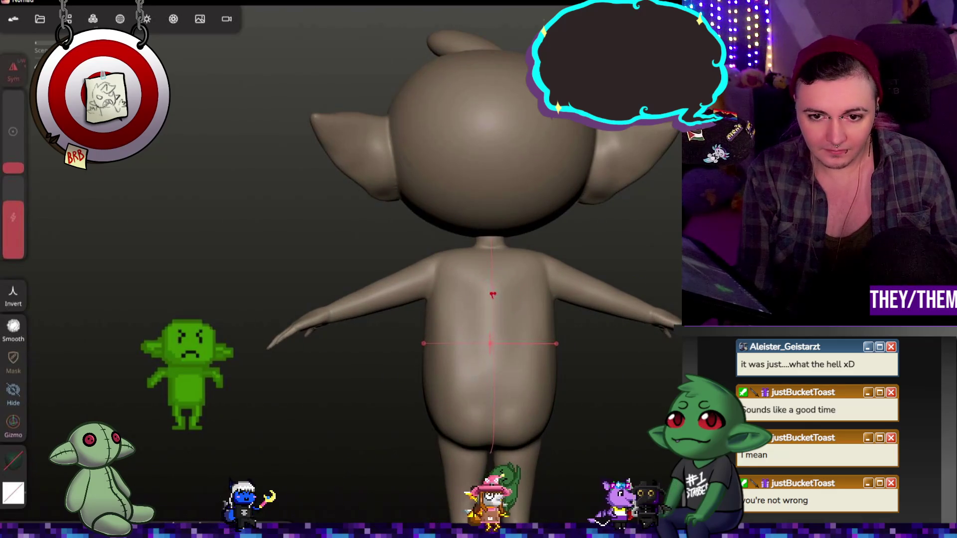
Step: Undo the Flatten stroke on the goblin's back and inspect the back from several angles
mouse_move(538, 399)
right_down()
mouse_move(437, 342)
mouse_move(476, 339)
right_up()
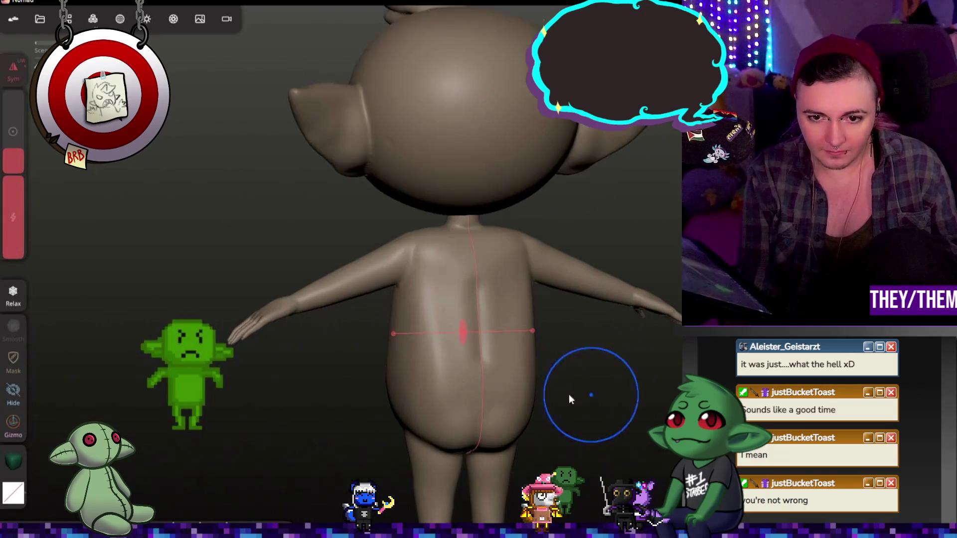
scroll(584, 397, up, 3)
mouse_move(584, 397)
right_down()
mouse_move(402, 389)
mouse_move(649, 378)
mouse_move(573, 398)
right_up()
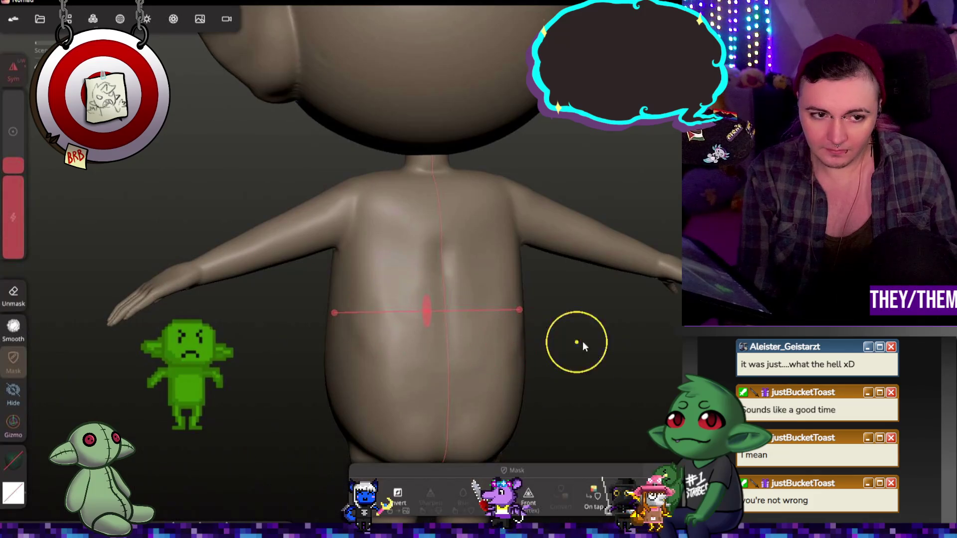
key(ctrl+z)
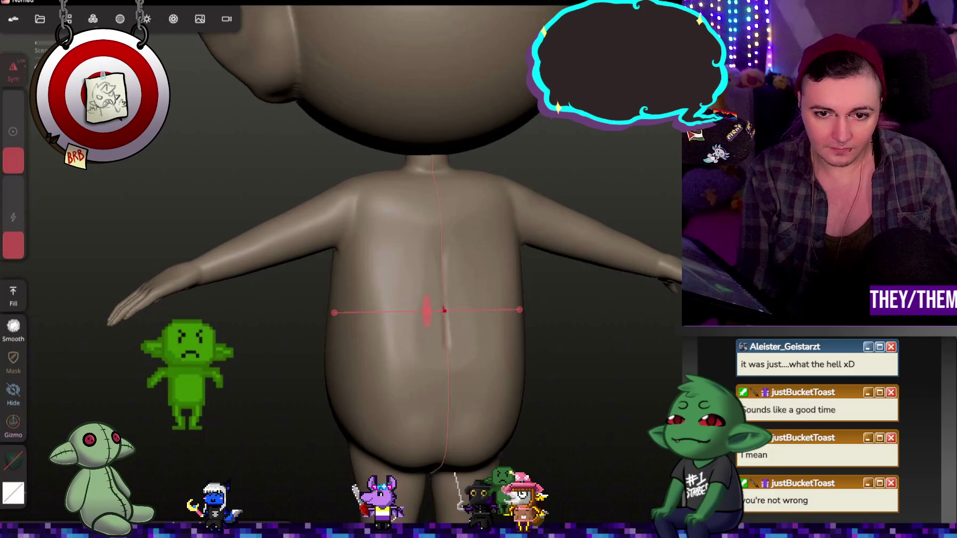
right_drag(444, 310, 514, 405)
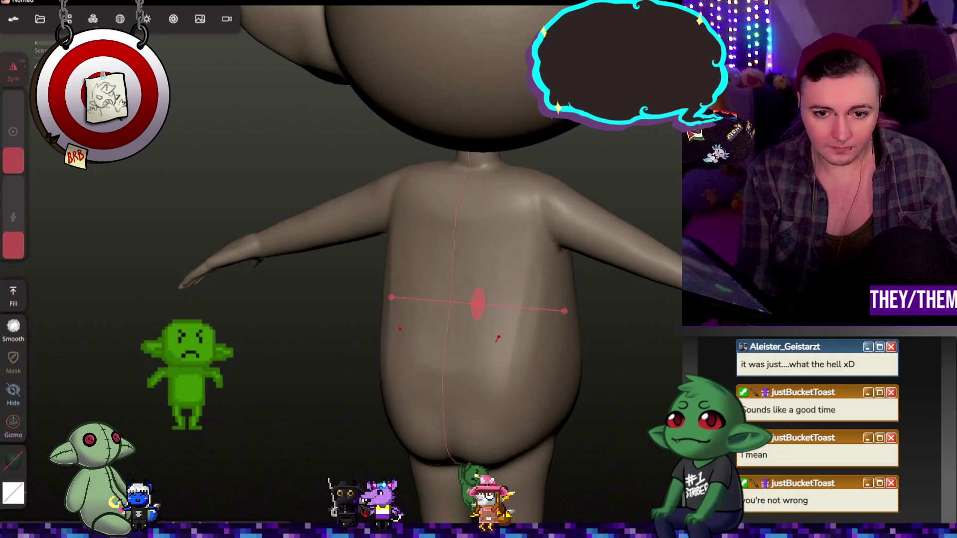
mouse_move(496, 334)
right_down()
mouse_move(599, 339)
mouse_move(529, 336)
right_up()
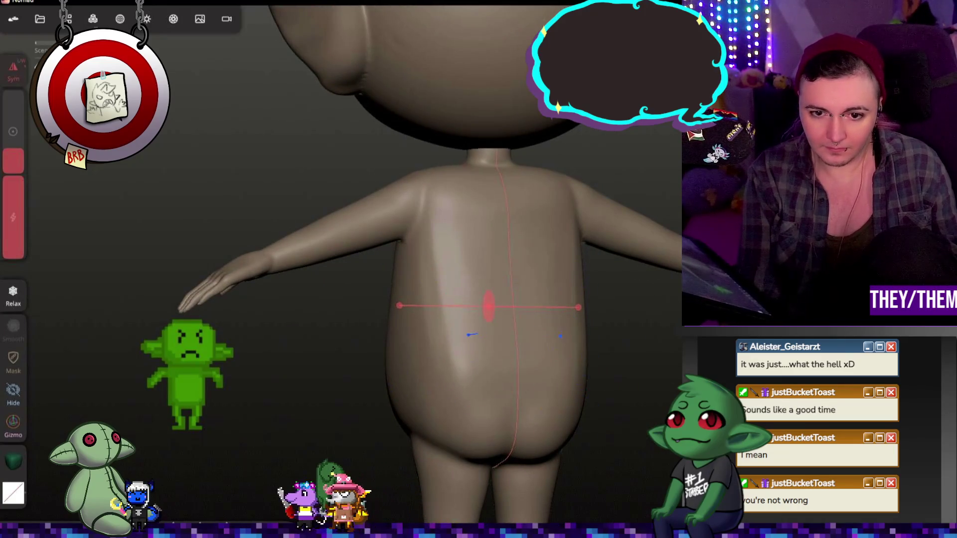
mouse_move(492, 335)
right_down()
mouse_move(548, 349)
mouse_move(648, 405)
mouse_move(469, 464)
mouse_move(324, 450)
mouse_move(651, 450)
right_up()
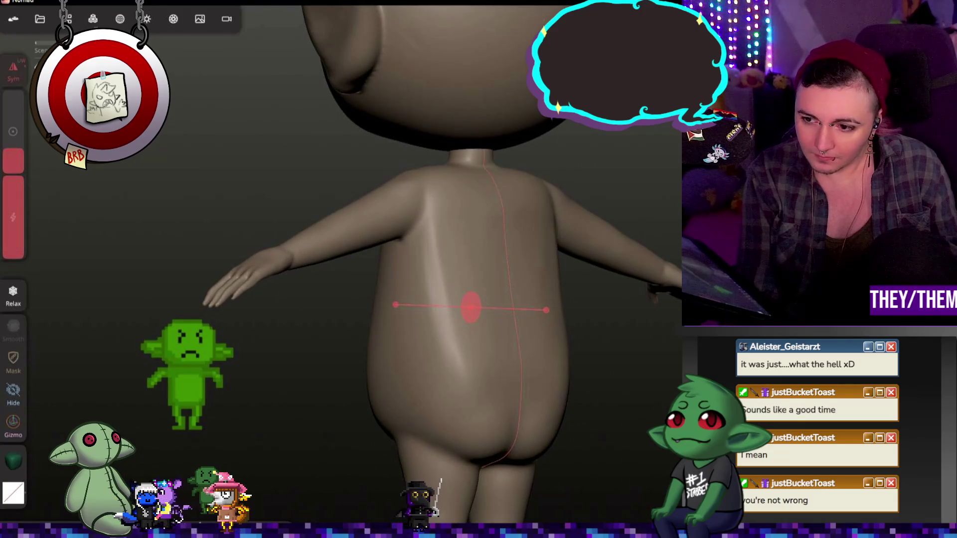
scroll(609, 288, down, 5)
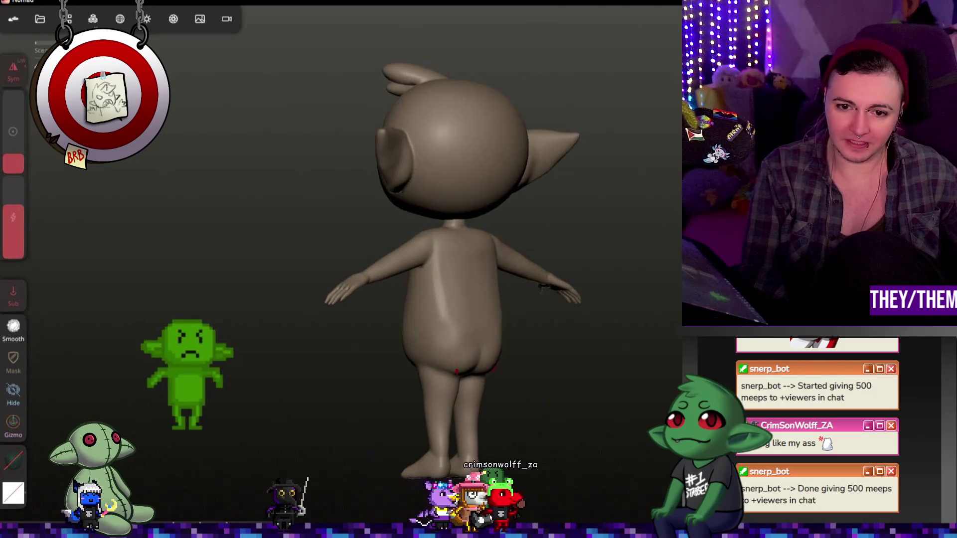
Step: Undo the Invert mask so no mask remains, then check the goblin front and side
key(m)
key(m)
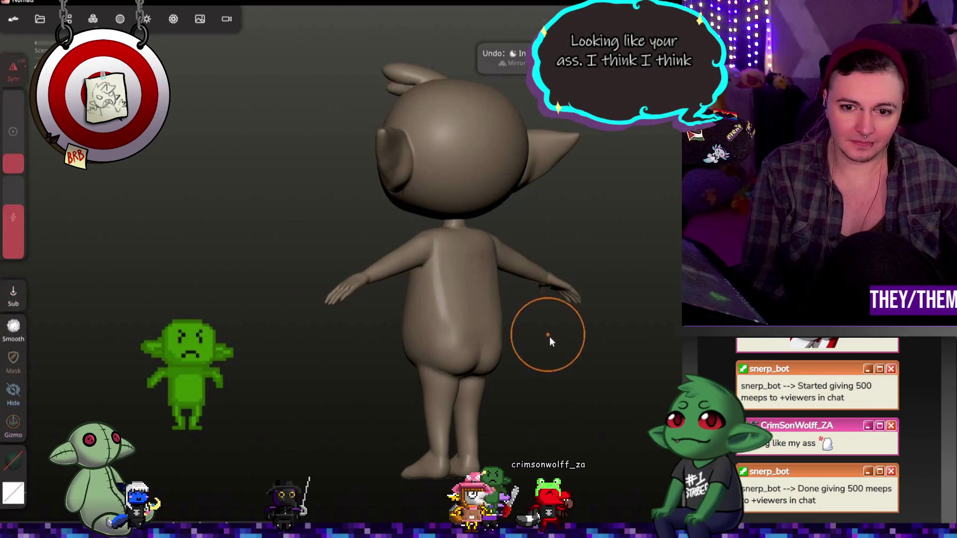
mouse_move(519, 394)
mouse_down()
mouse_move(544, 395)
mouse_move(344, 387)
mouse_move(581, 394)
mouse_move(594, 421)
mouse_move(429, 365)
mouse_move(349, 369)
mouse_move(588, 357)
mouse_move(424, 349)
mouse_up()
key(m)
key(ctrl+z)
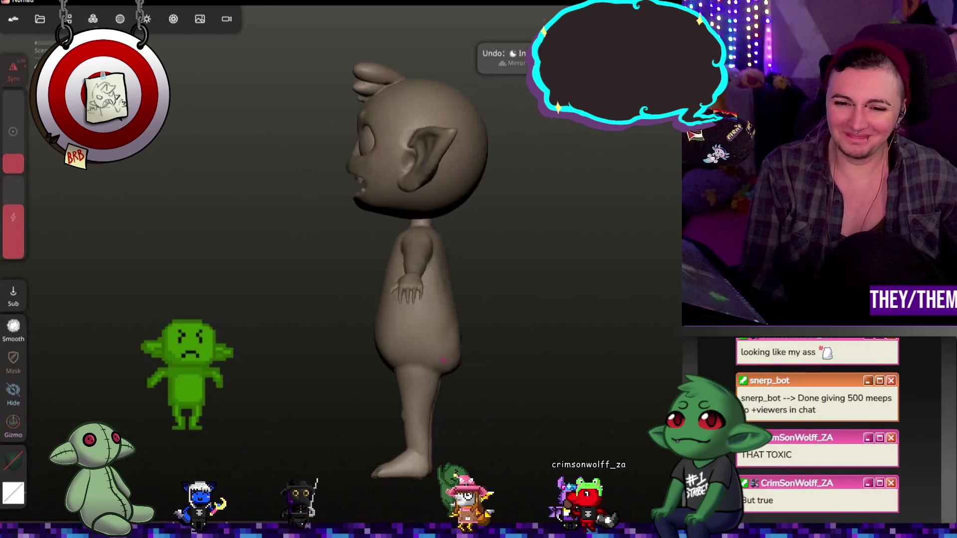
mouse_move(688, 277)
mouse_down()
mouse_move(738, 282)
mouse_move(672, 312)
mouse_up()
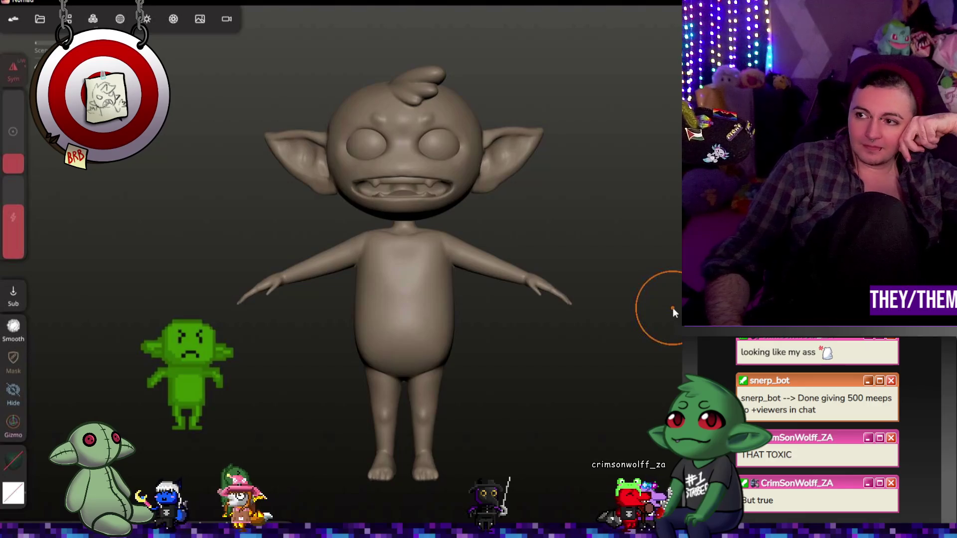
mouse_move(665, 307)
mouse_down()
mouse_move(448, 330)
mouse_move(446, 378)
mouse_move(669, 303)
mouse_move(633, 298)
mouse_move(640, 306)
mouse_up()
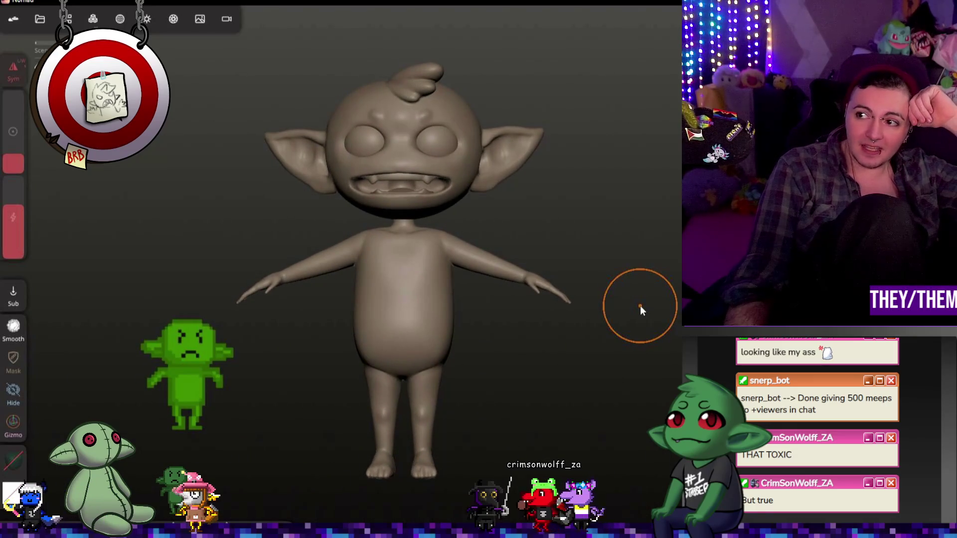
scroll(640, 306, up, 5)
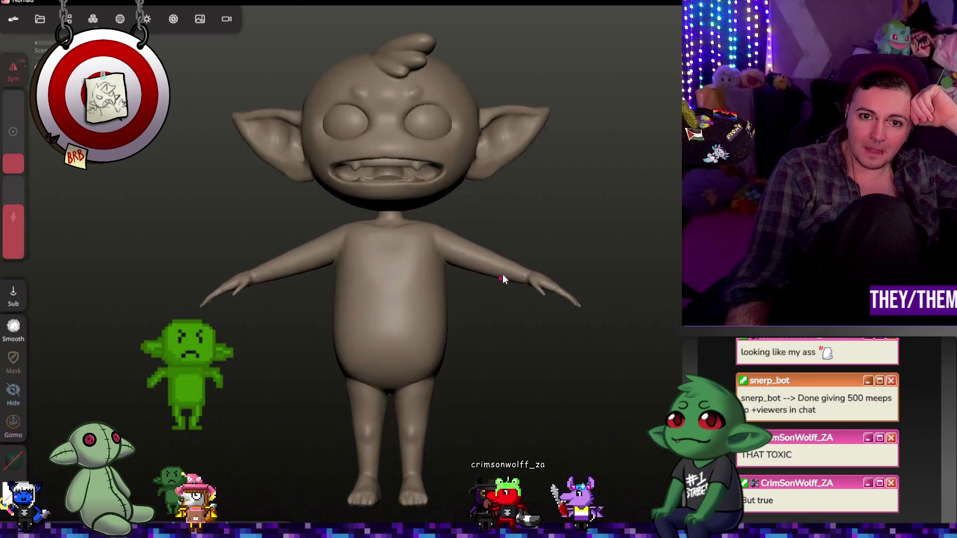
scroll(610, 309, down, 3)
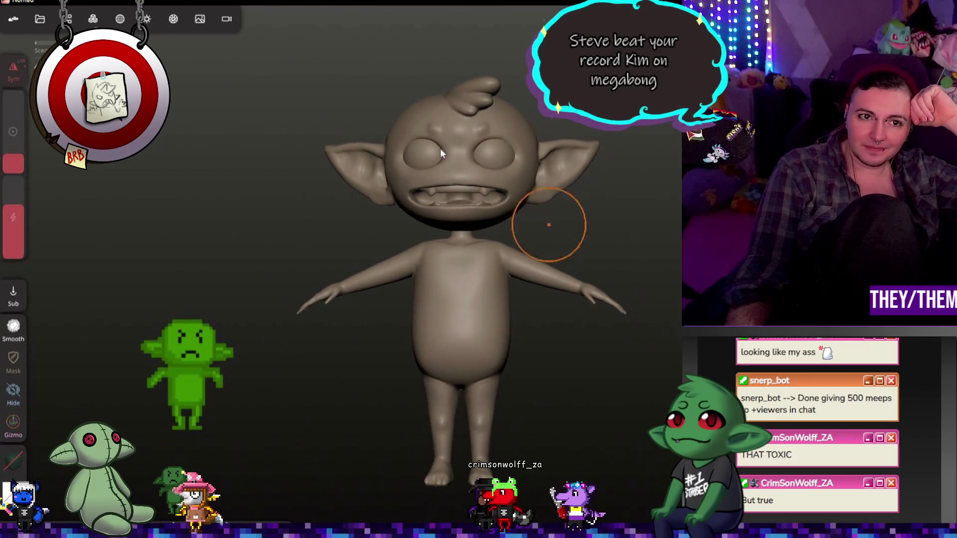
Step: Select Box, Box 1, UV Sphere, Mirror 1 and UV Sphere 2 in turn in the scene list
click(69, 19)
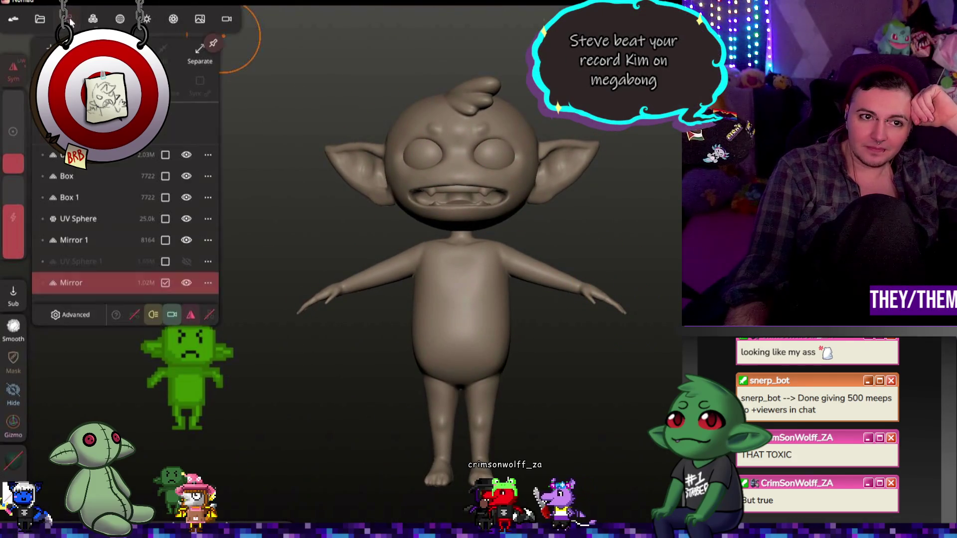
click(78, 176)
click(77, 197)
click(77, 218)
click(79, 237)
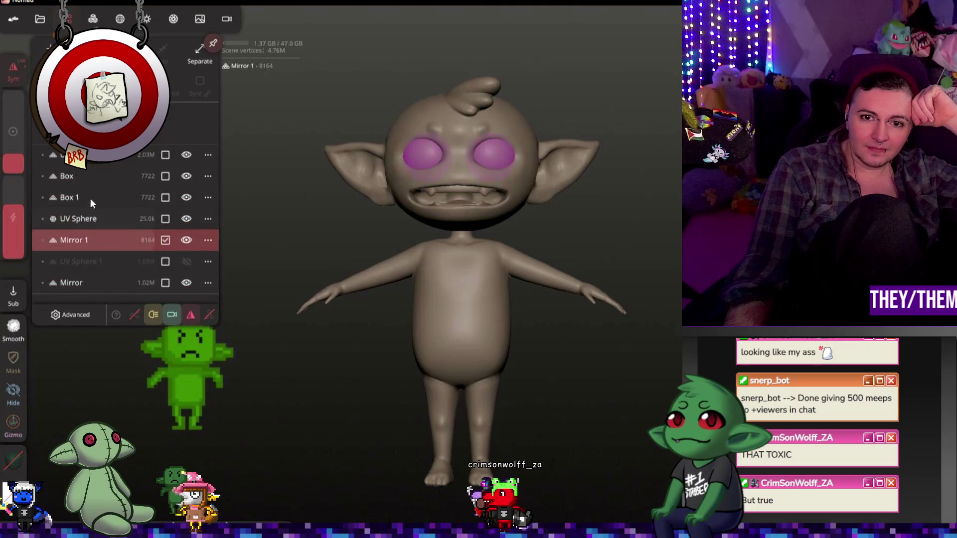
click(96, 177)
click(100, 155)
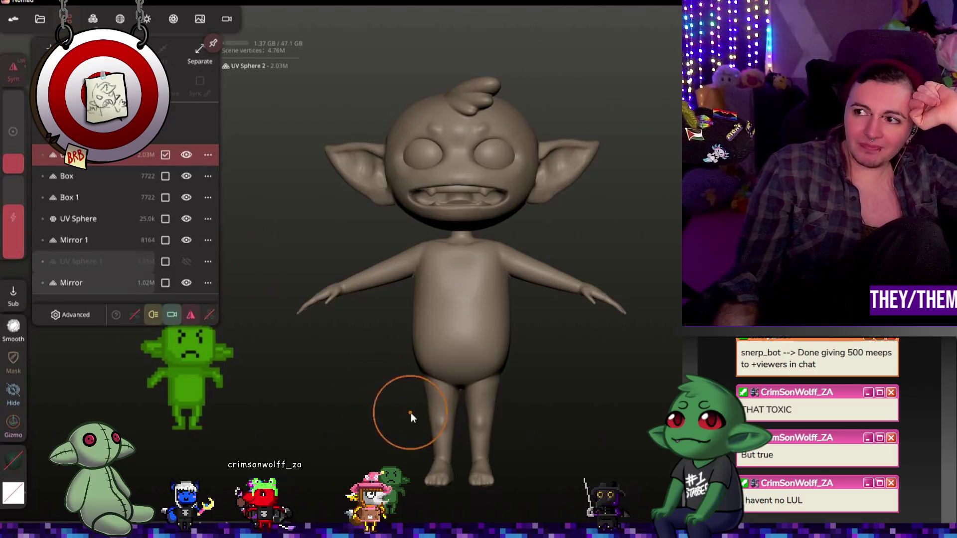
drag(415, 402, 397, 354)
drag(700, 317, 520, 232)
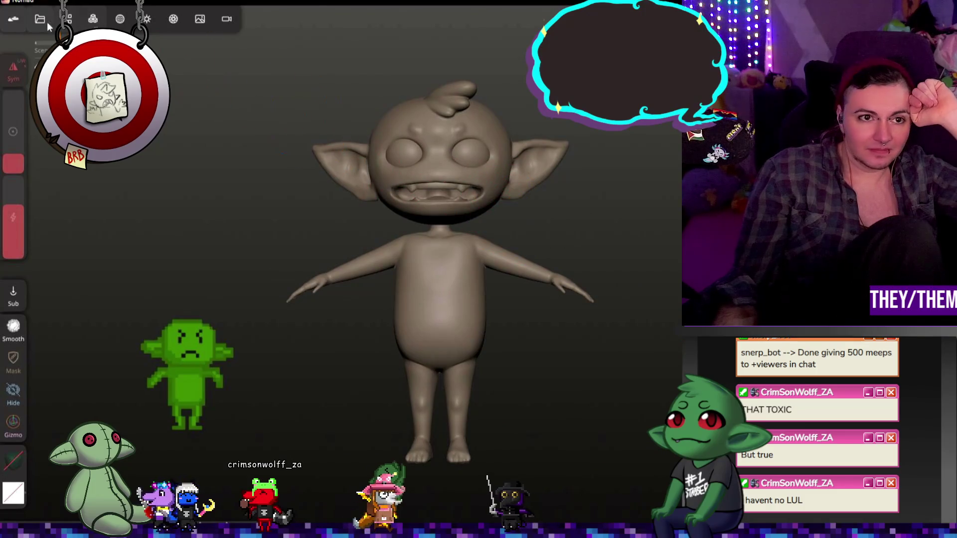
Step: Move Mirror above UV Sphere 1 in the list, checking head and Mirror visibility
click(67, 19)
click(186, 155)
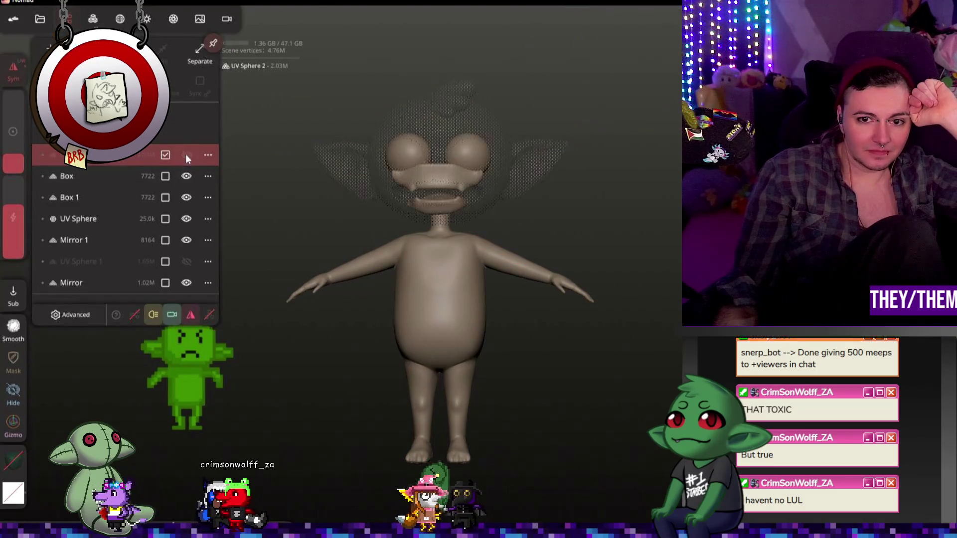
click(186, 155)
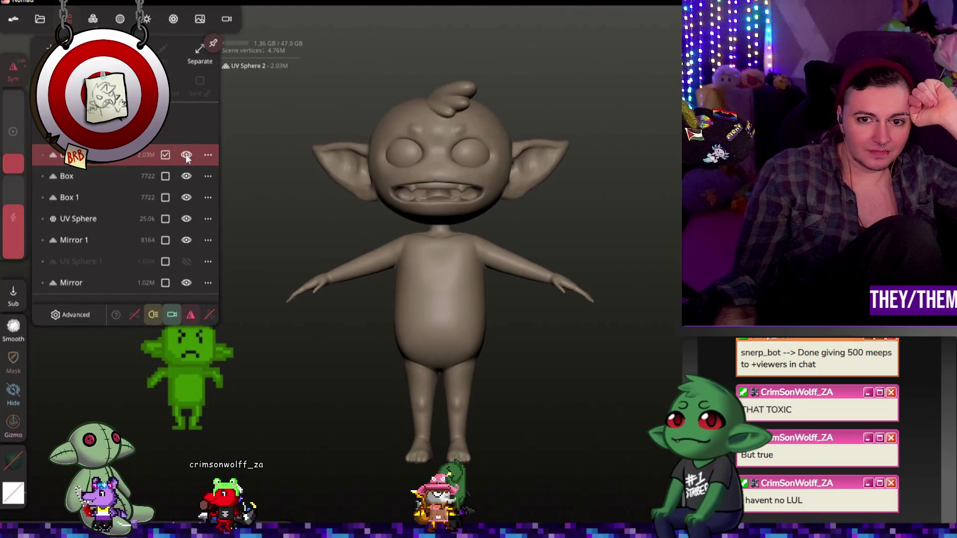
click(80, 176)
click(80, 196)
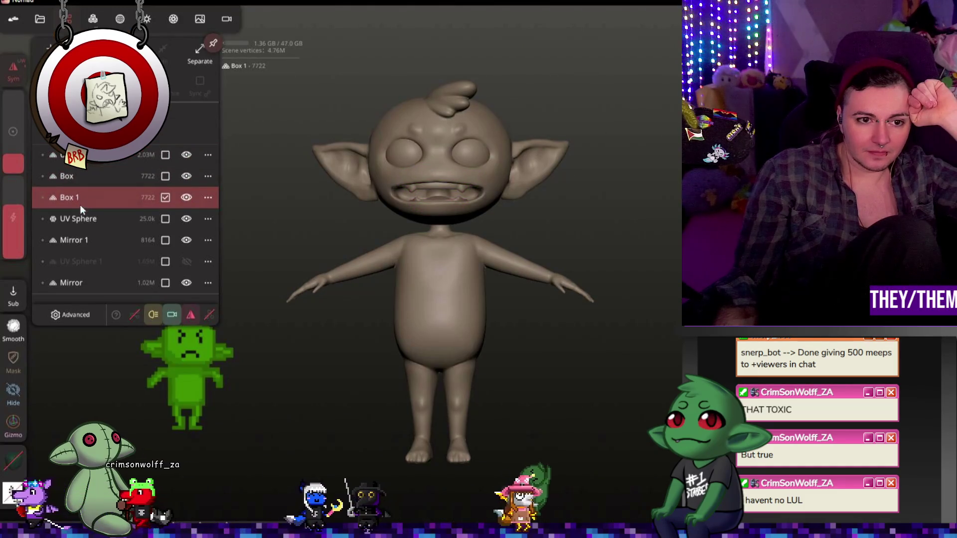
click(77, 282)
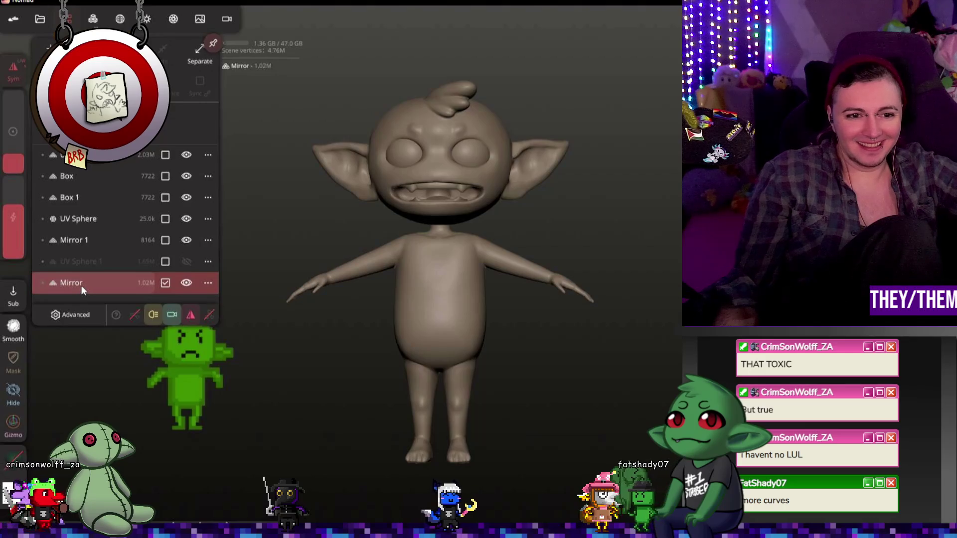
mouse_move(81, 286)
mouse_down()
mouse_move(89, 256)
mouse_move(91, 265)
mouse_up()
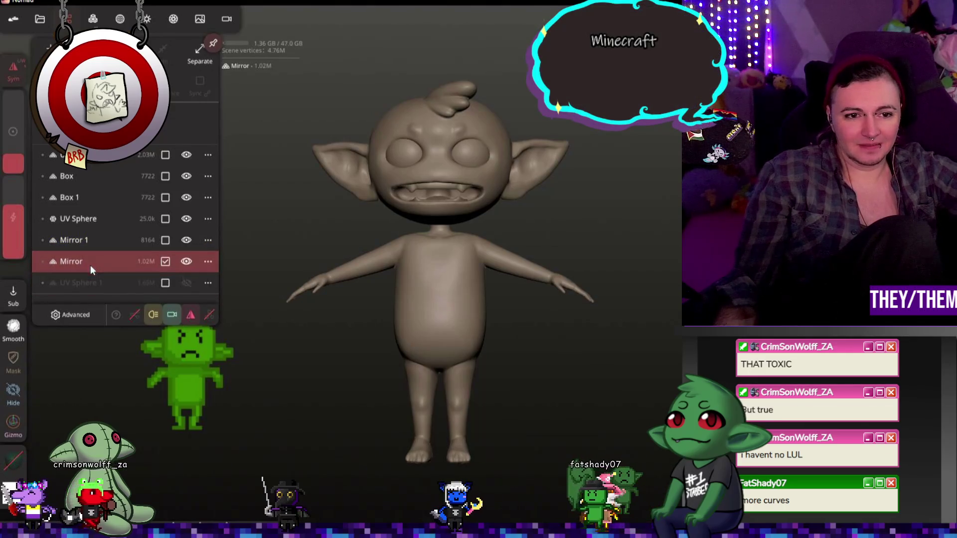
click(188, 261)
click(188, 261)
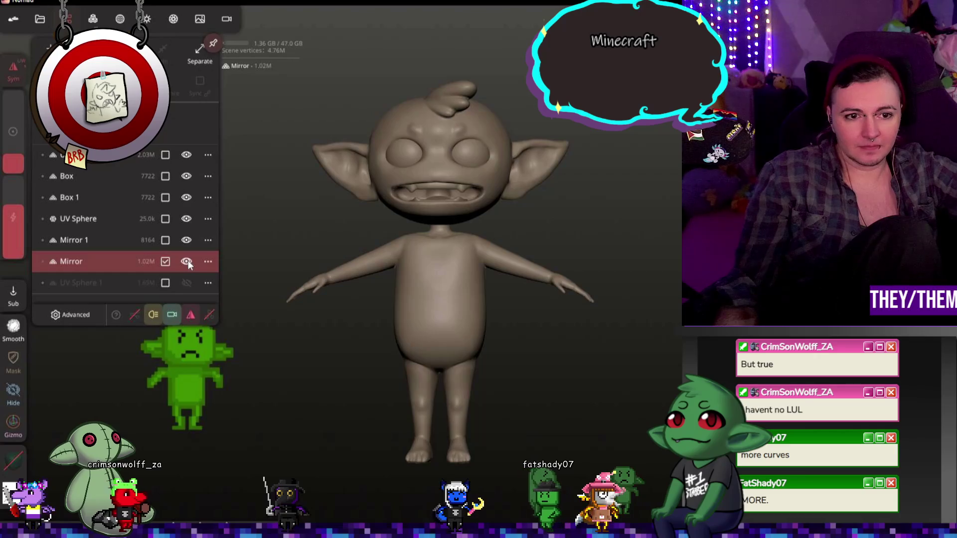
Step: Rename Mirror to 'body' and Mirror 1 to 'eyes'
double_click(77, 262)
click(208, 261)
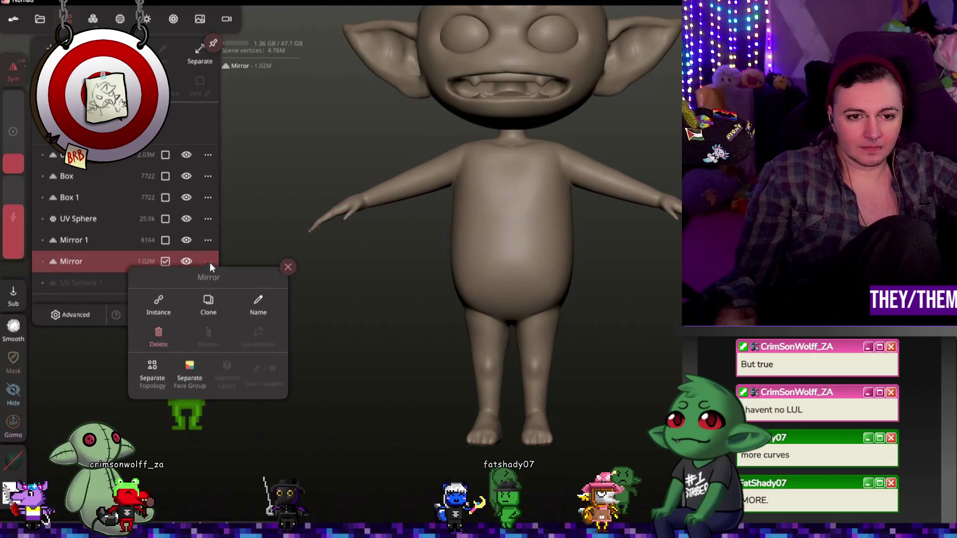
click(254, 311)
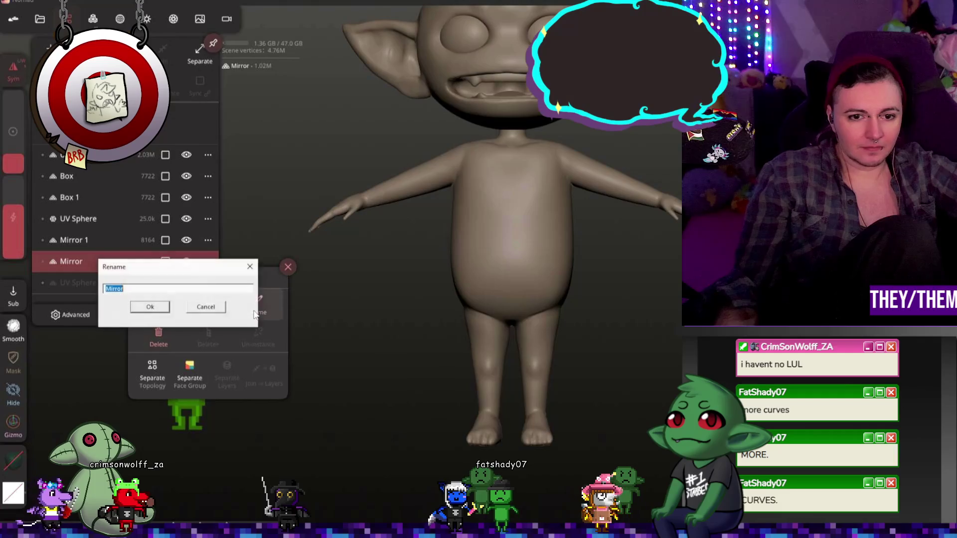
text(body)
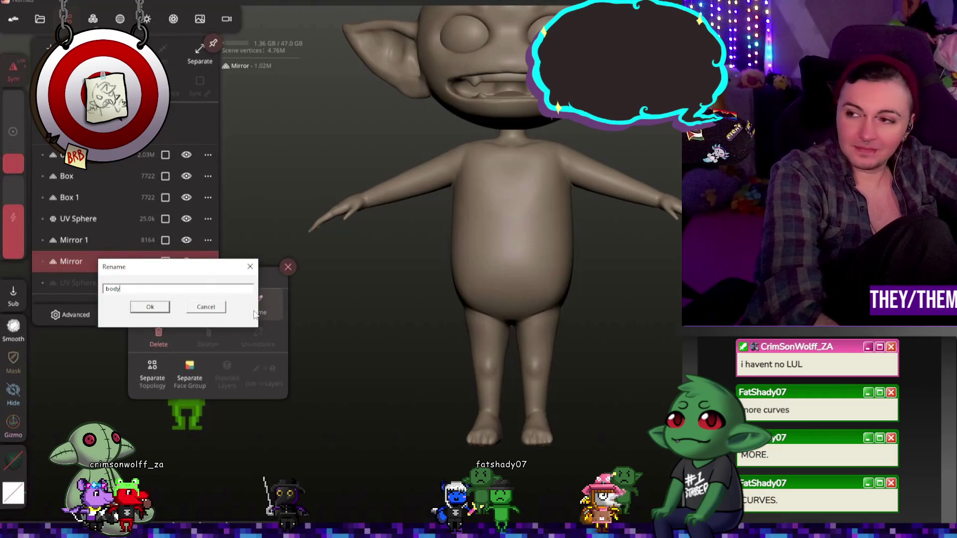
click(150, 307)
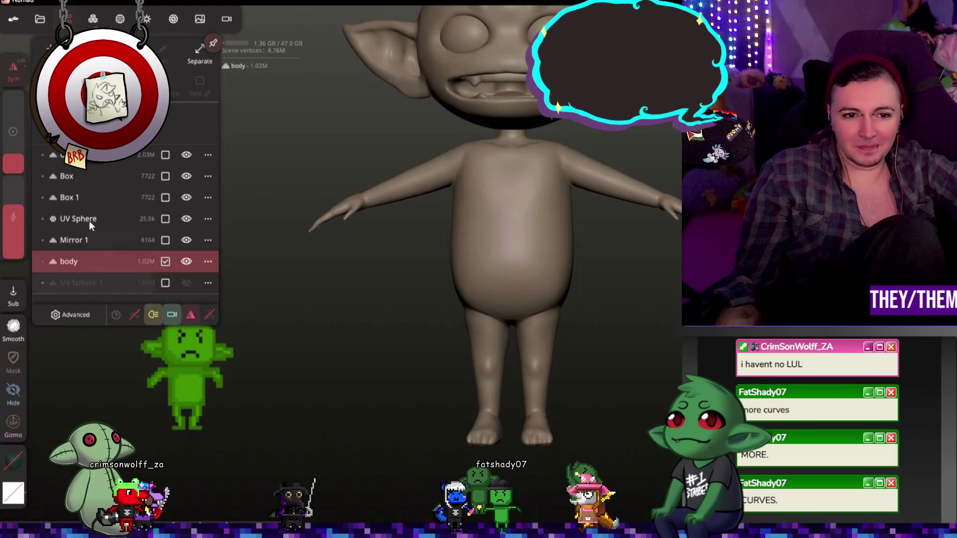
click(86, 240)
click(165, 240)
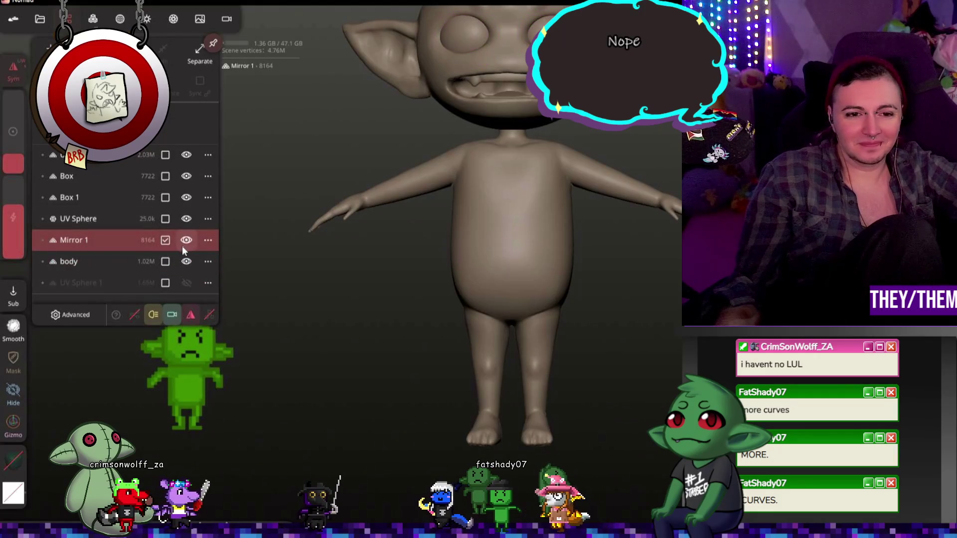
click(208, 241)
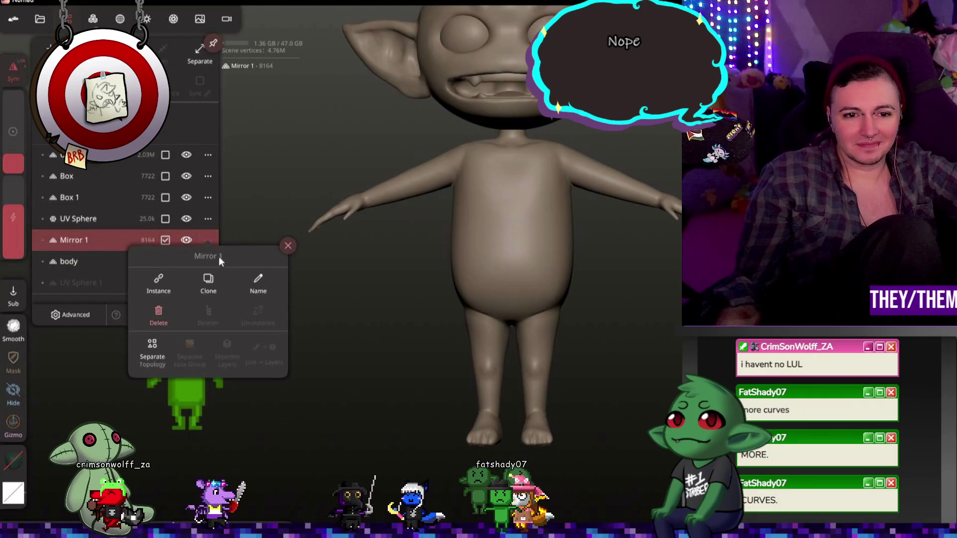
click(260, 292)
text(eyes)
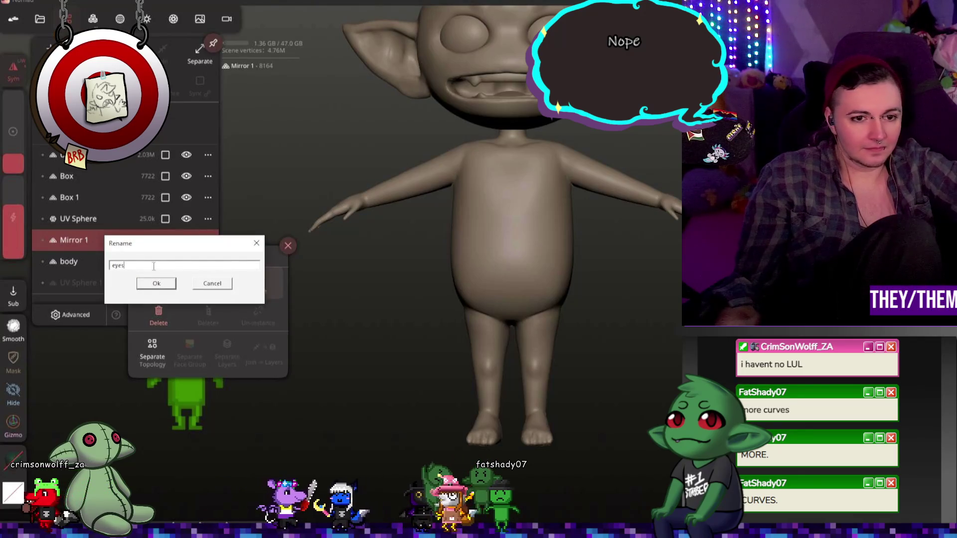
click(157, 283)
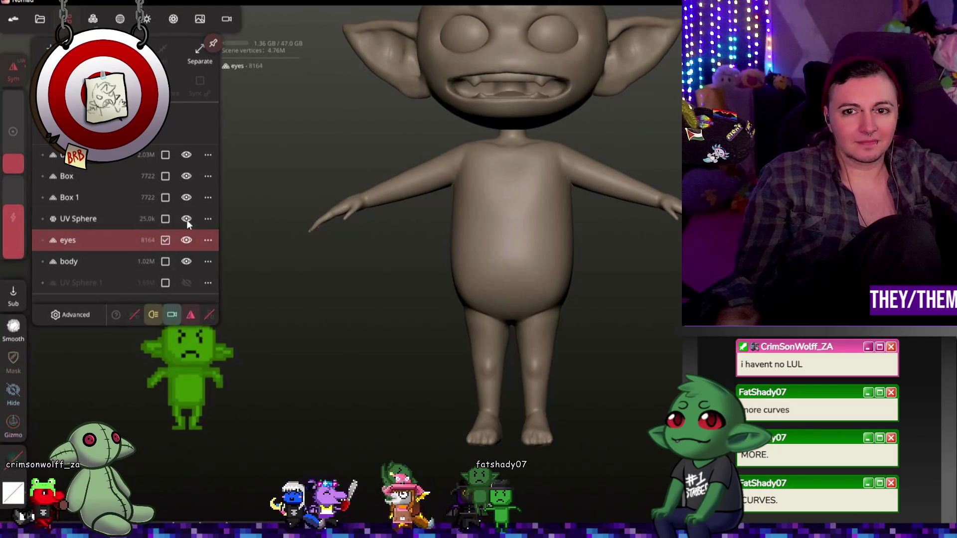
Step: Rename UV Sphere to 'tongue' and Box 1 to 'b_teeth'
click(208, 219)
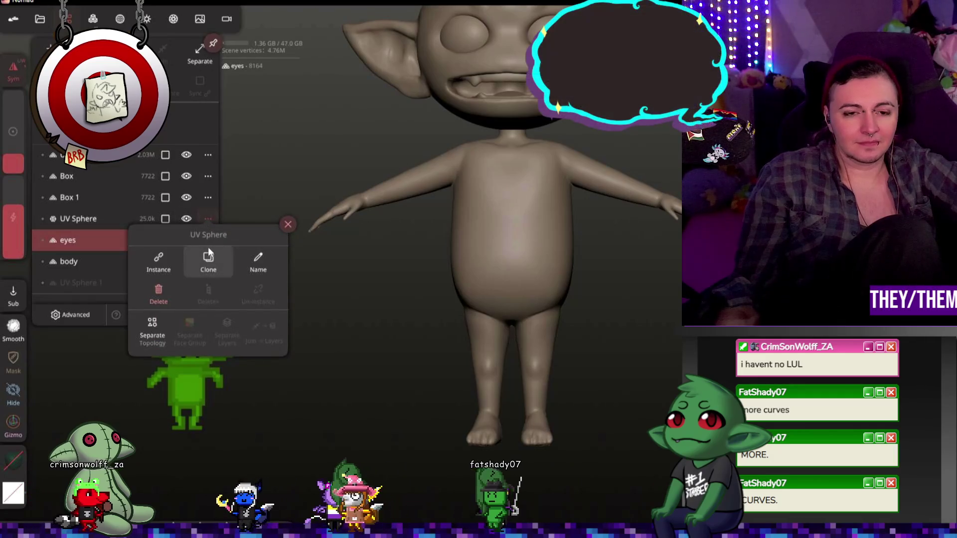
click(258, 260)
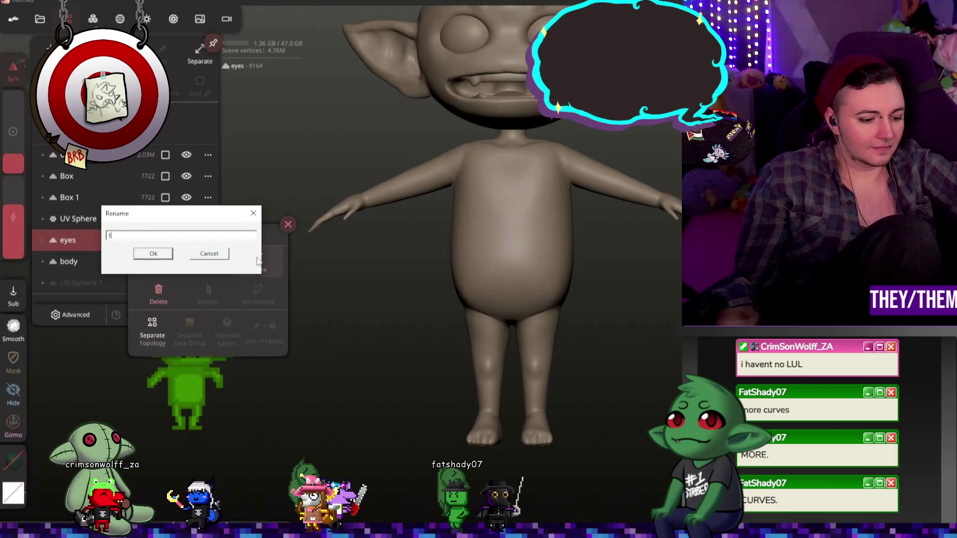
text(ongue)
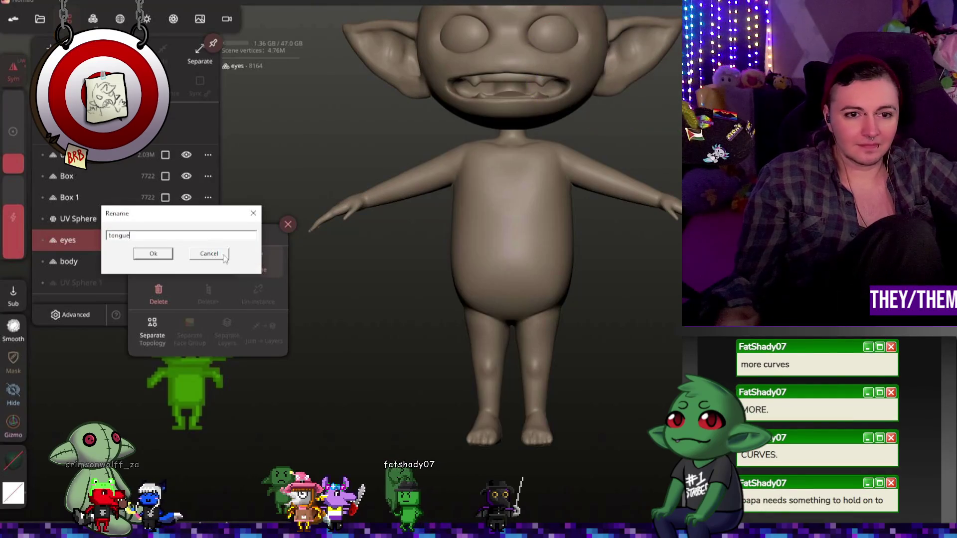
click(153, 255)
click(98, 220)
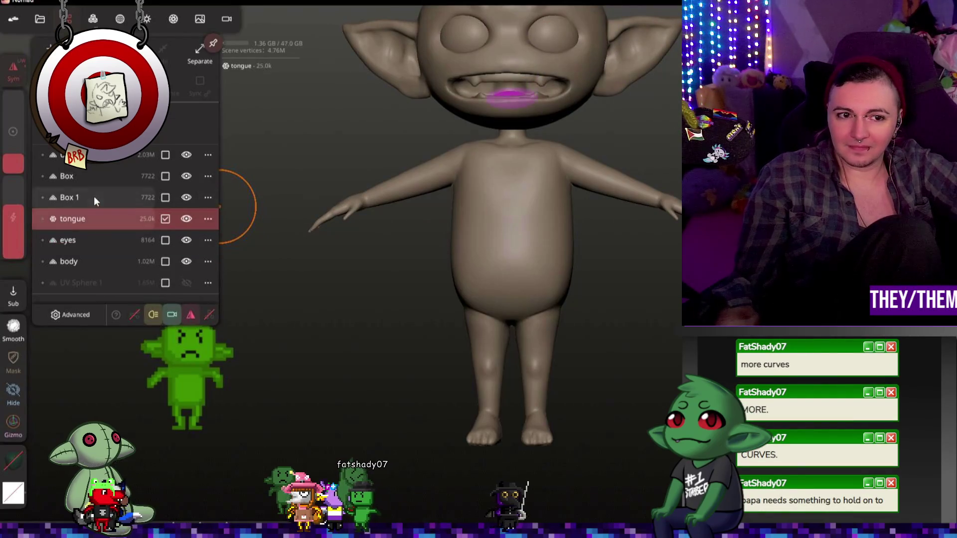
click(104, 197)
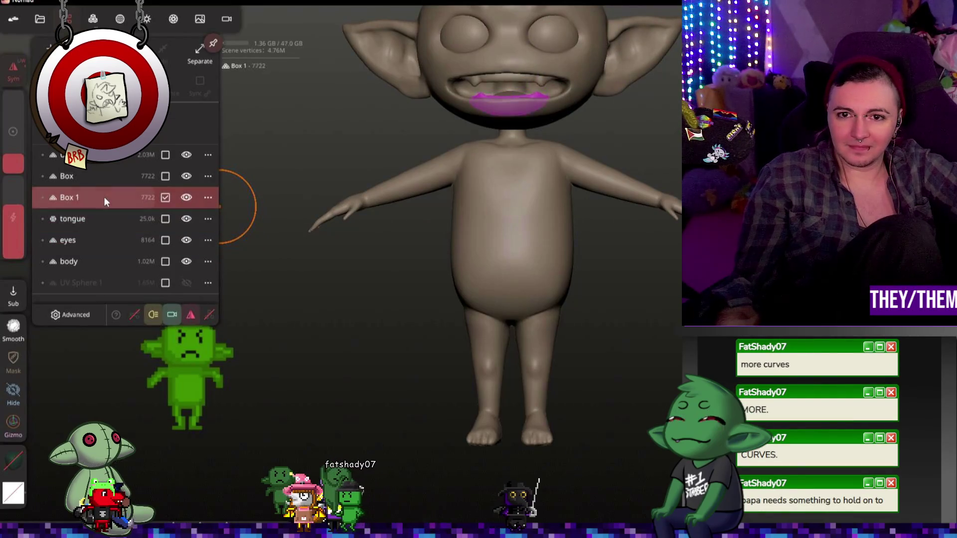
click(207, 199)
click(252, 238)
text(b_teeth)
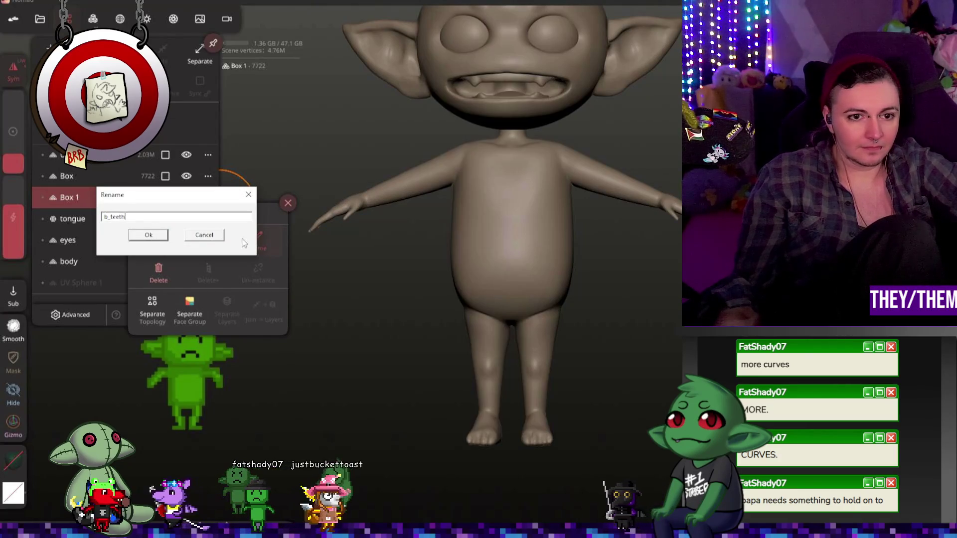
click(159, 235)
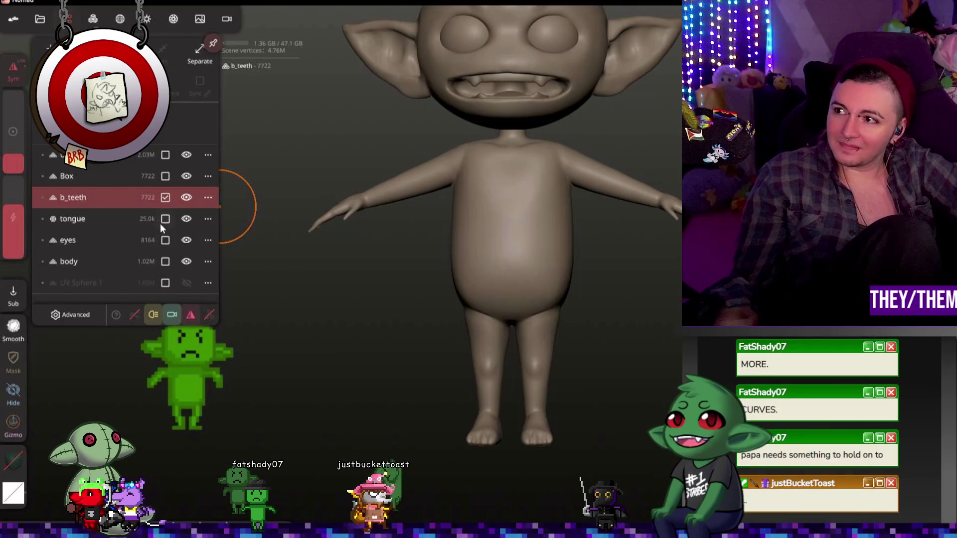
Step: Rename Box to 't_teeth' and start typing 'head' as UV Sphere 2's name
click(124, 180)
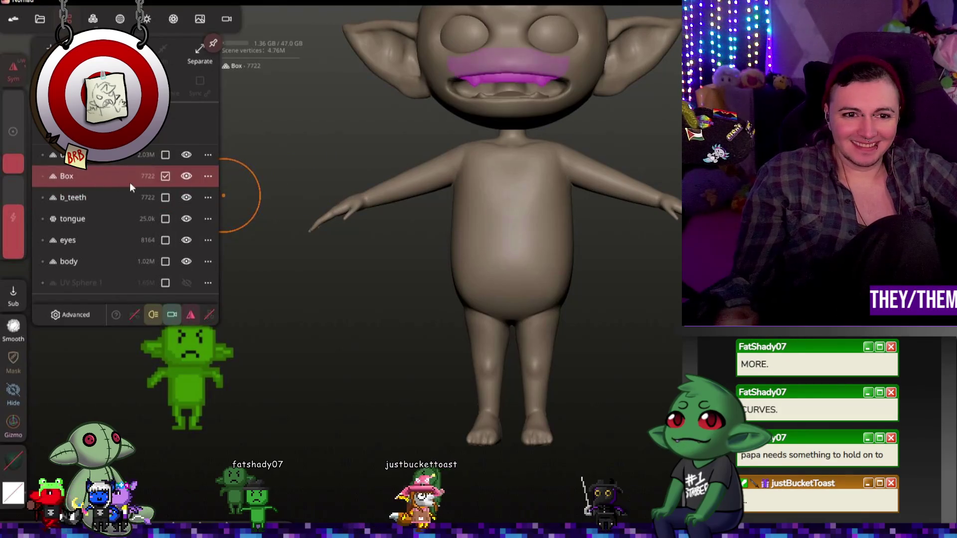
click(209, 176)
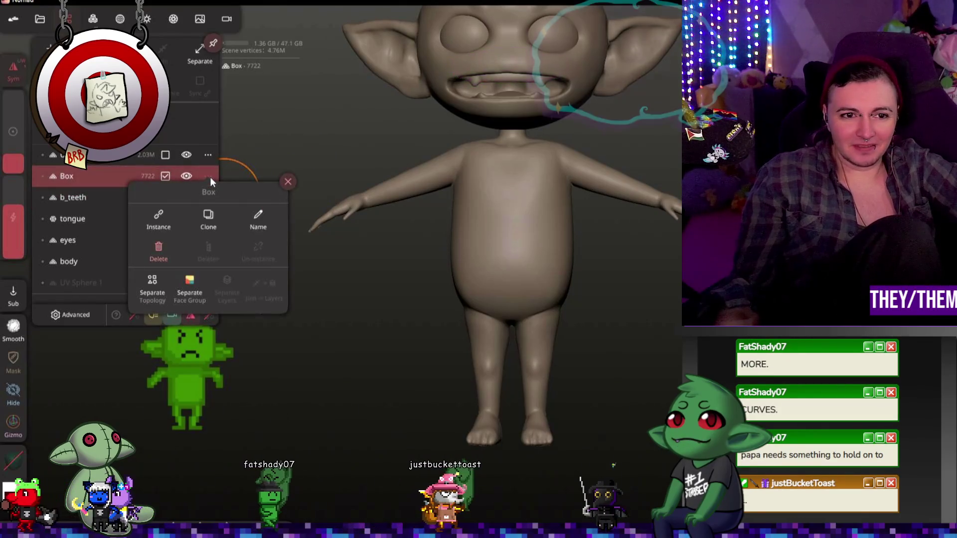
click(257, 226)
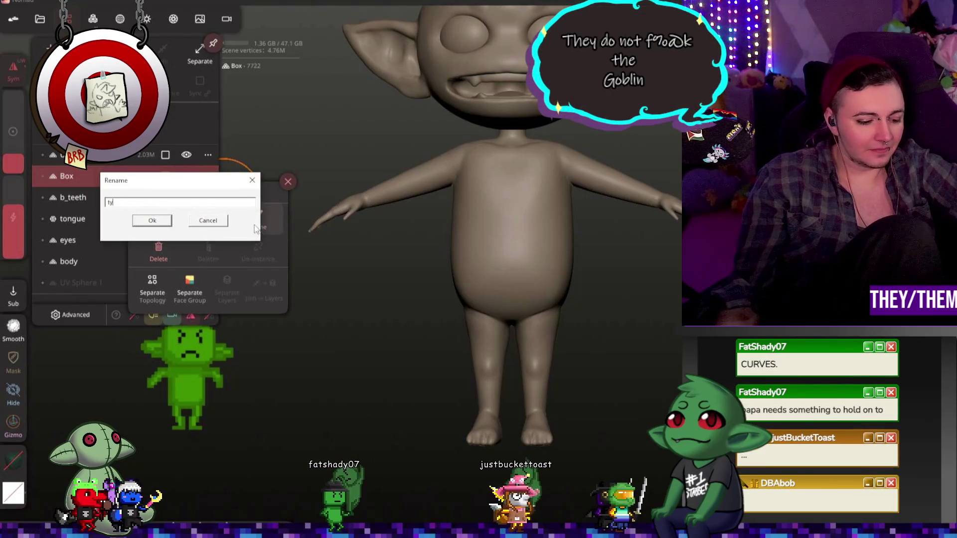
text(t)
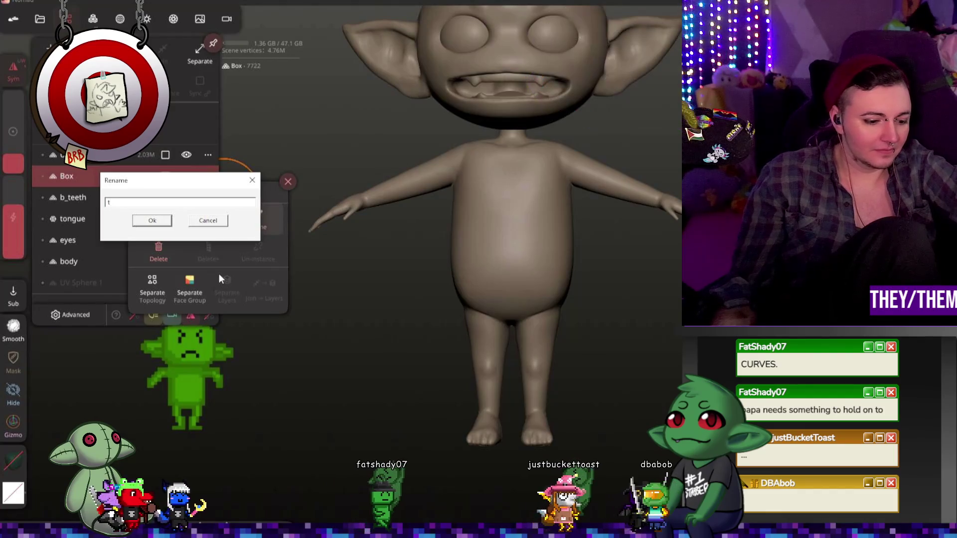
text(_teeth)
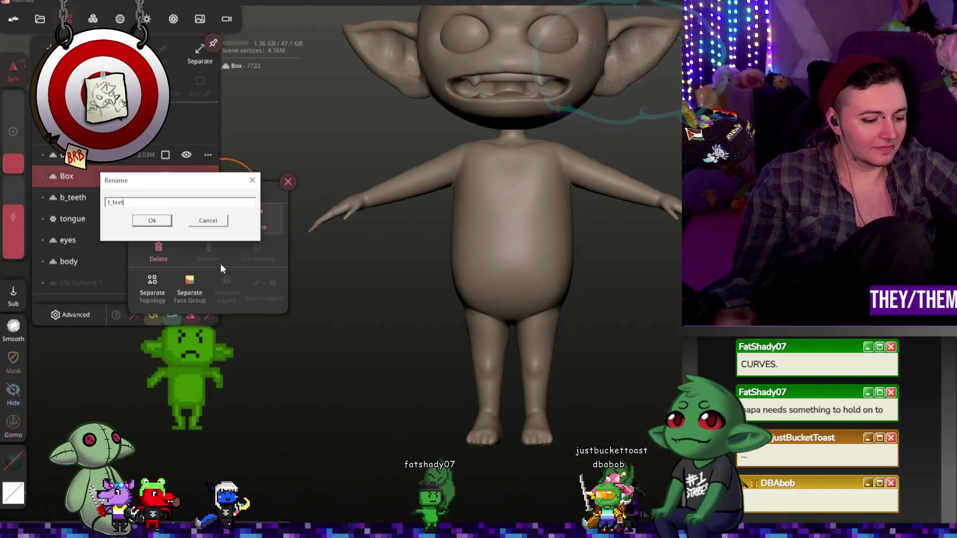
click(152, 221)
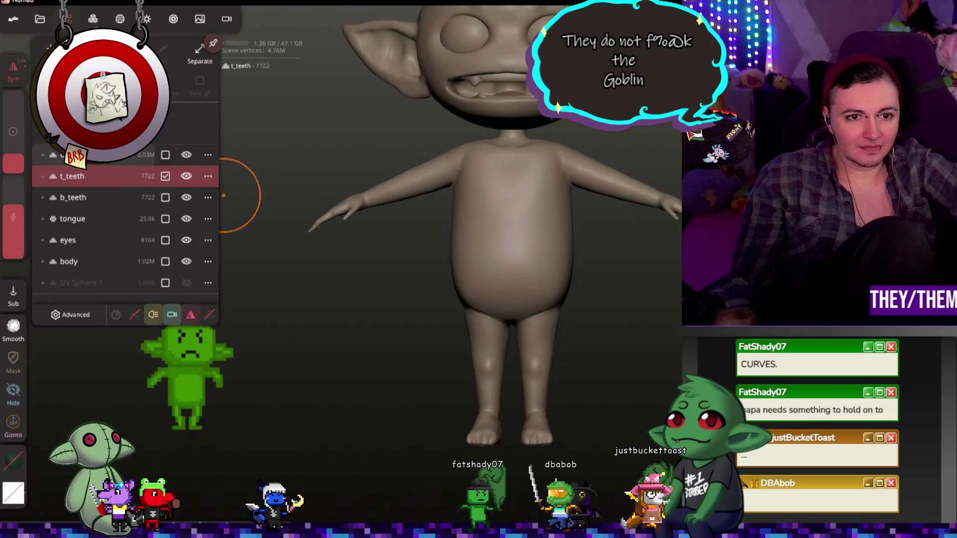
click(124, 155)
click(207, 155)
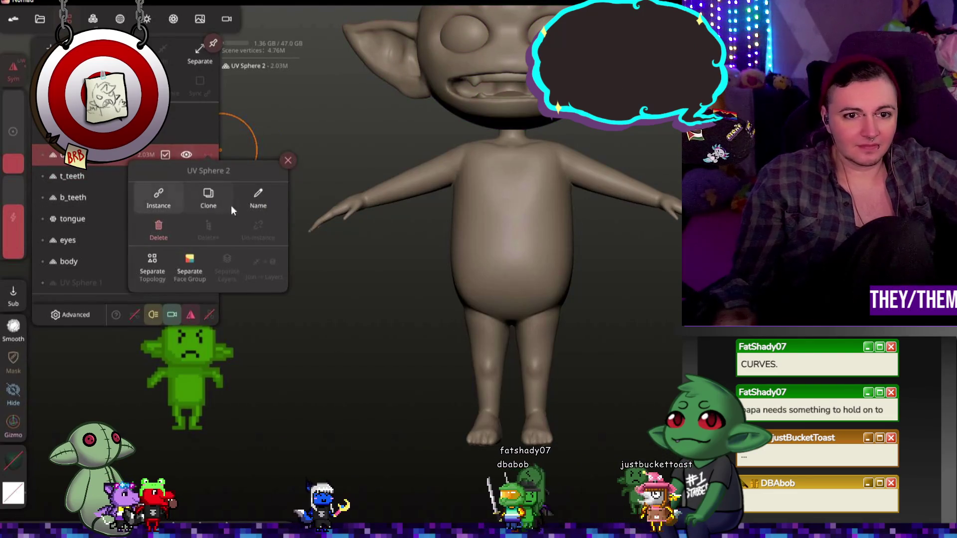
click(254, 204)
text(head)
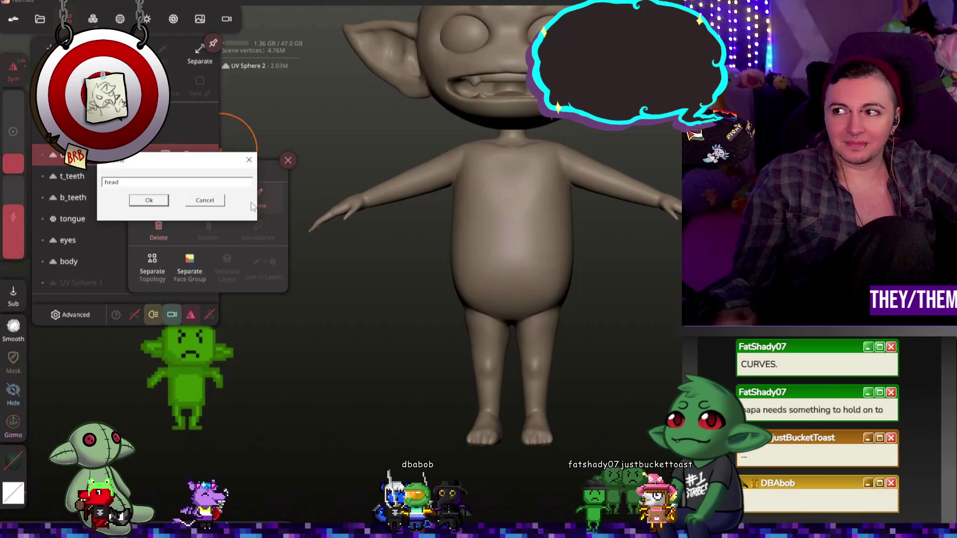
Step: Confirm the name 'head' and view the goblin's head from a higher angle
click(149, 200)
click(300, 205)
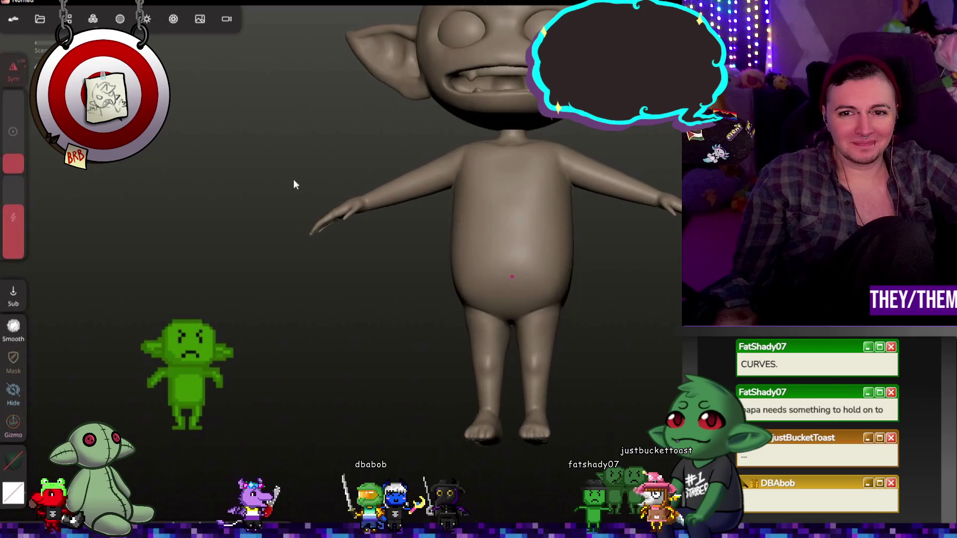
mouse_move(293, 179)
mouse_down()
mouse_move(256, 297)
mouse_move(399, 302)
mouse_move(363, 309)
mouse_move(205, 294)
mouse_move(311, 316)
mouse_move(495, 307)
mouse_move(283, 303)
mouse_up()
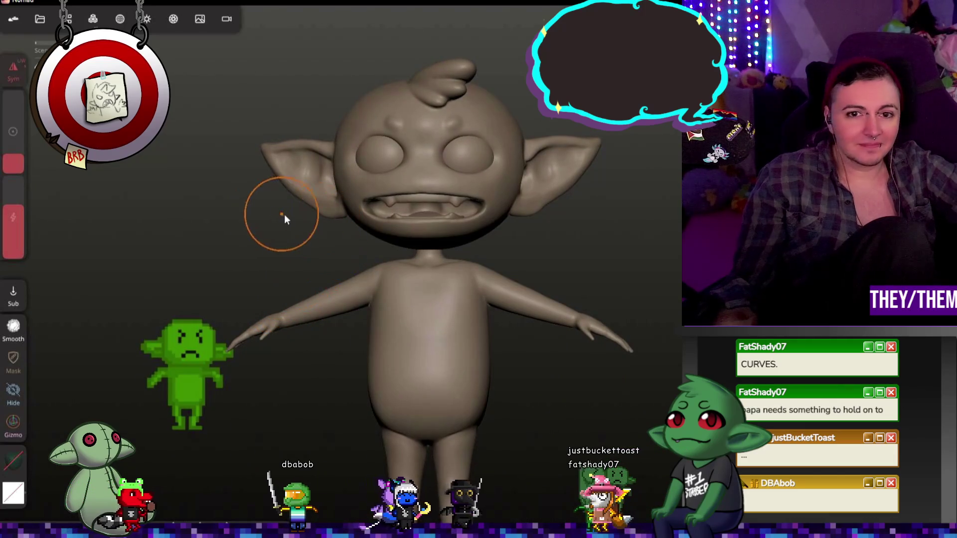
drag(285, 214, 524, 277)
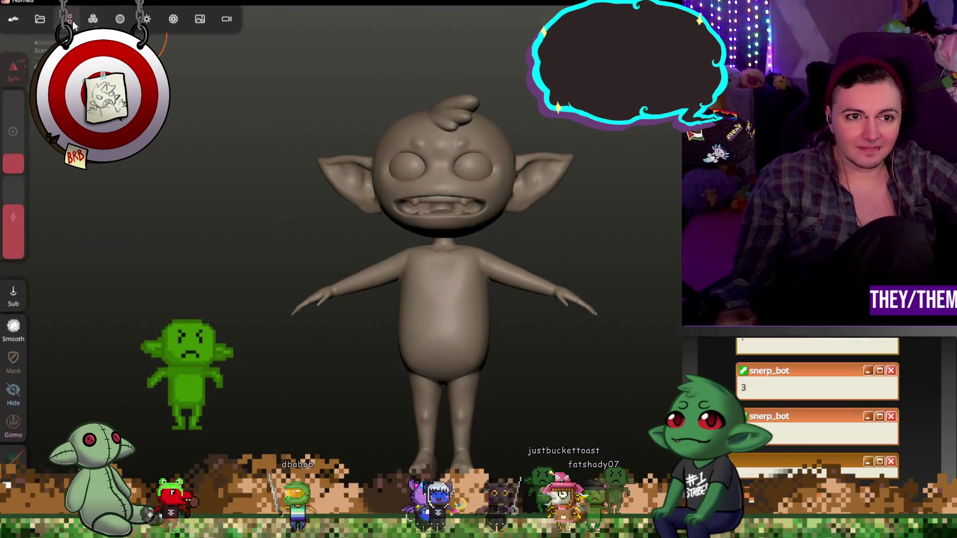
Step: Add a new group and move t_teeth into it under head
click(66, 19)
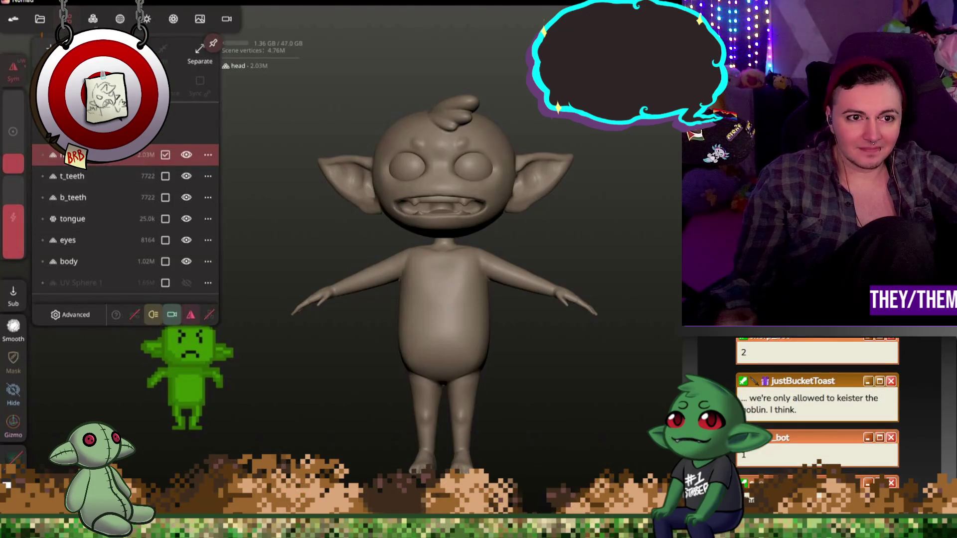
click(54, 48)
click(91, 280)
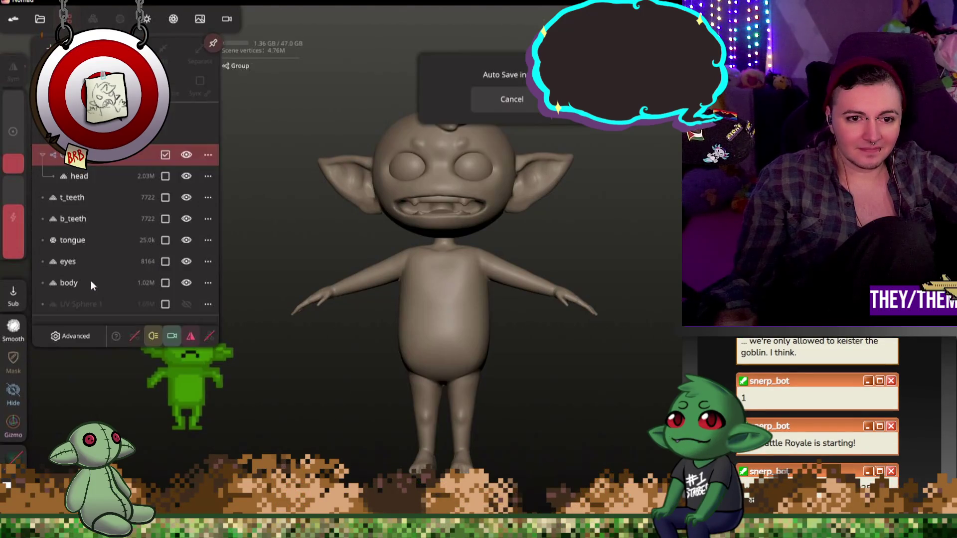
click(85, 202)
mouse_move(85, 202)
mouse_down()
mouse_move(88, 190)
mouse_move(74, 199)
mouse_move(71, 235)
mouse_move(49, 259)
mouse_move(61, 275)
mouse_move(48, 282)
mouse_up()
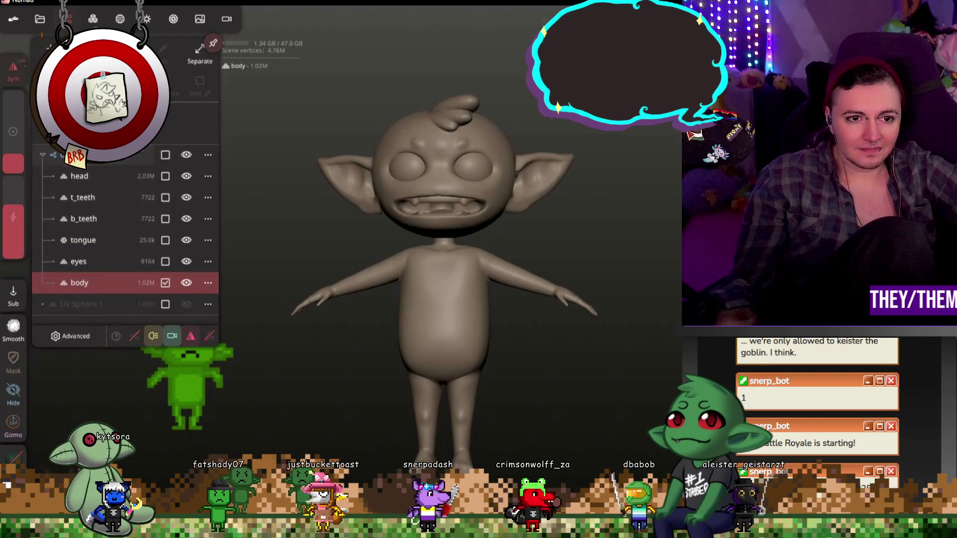
Step: Duplicate the goblin group into Group 1 and collapse the original group
click(100, 155)
key(ctrl+d)
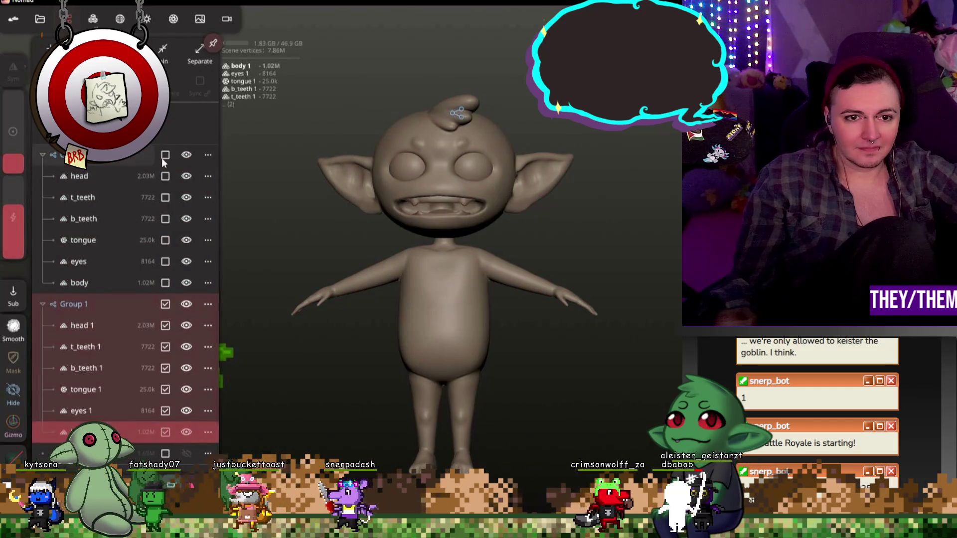
click(43, 154)
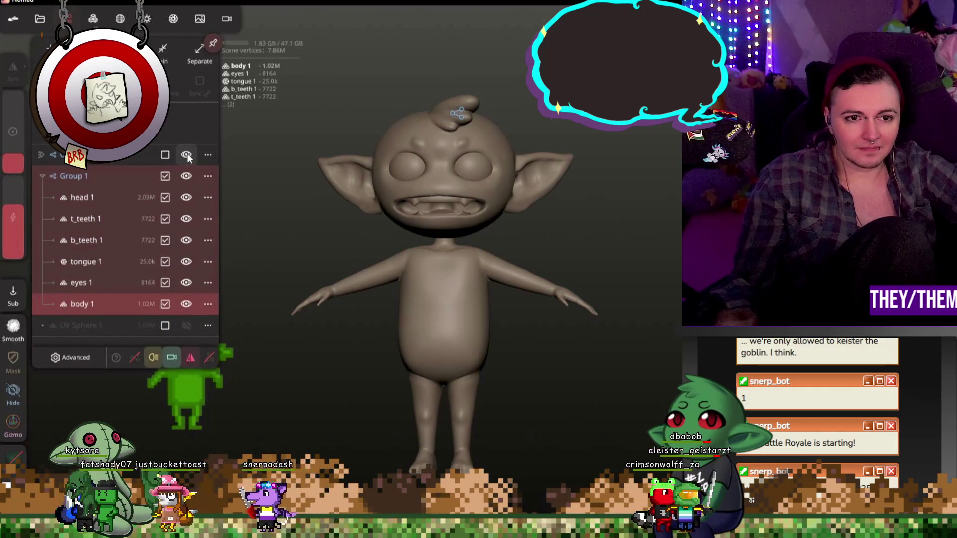
click(339, 231)
mouse_move(339, 231)
mouse_down()
mouse_move(312, 232)
mouse_move(336, 232)
mouse_up()
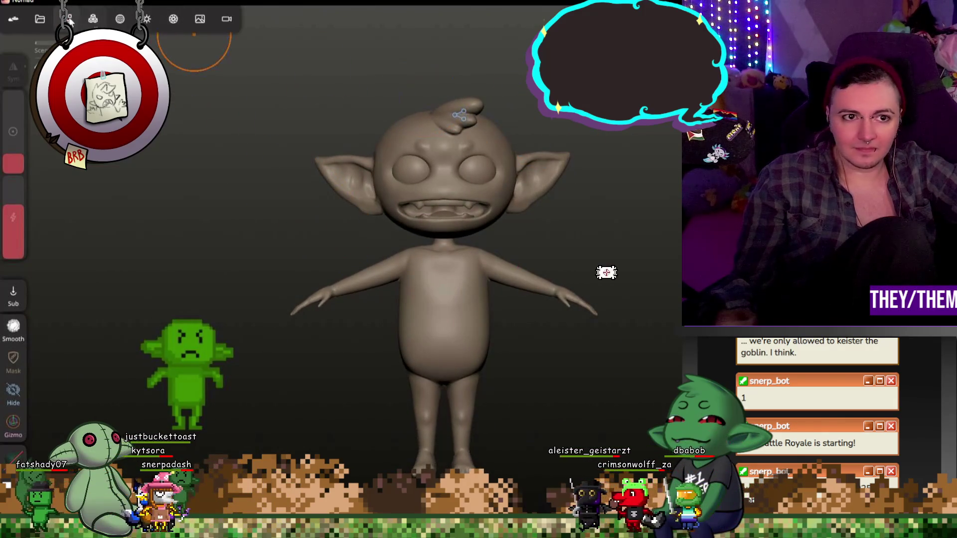
Step: Voxel-remesh the copy at resolution 800 with 2 multiresolution levels
click(93, 18)
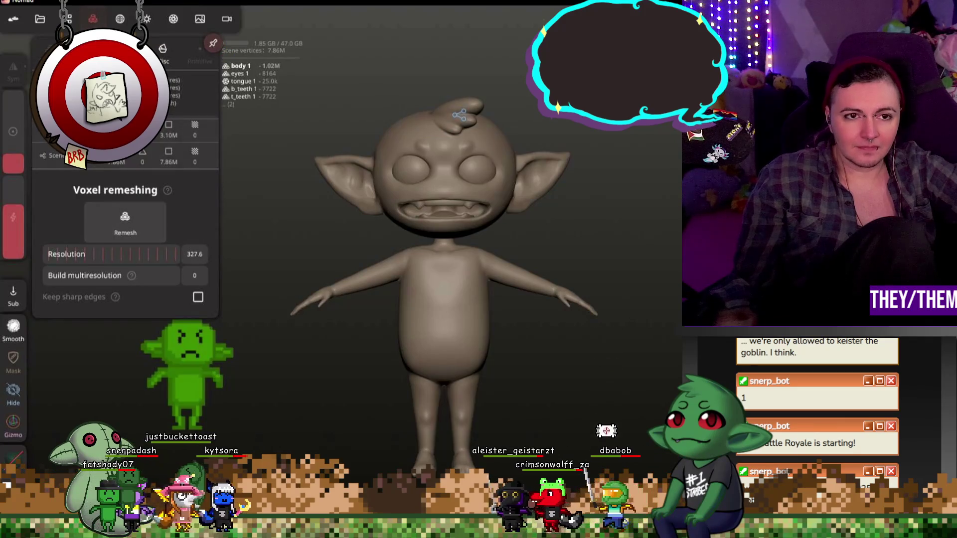
click(68, 19)
click(92, 20)
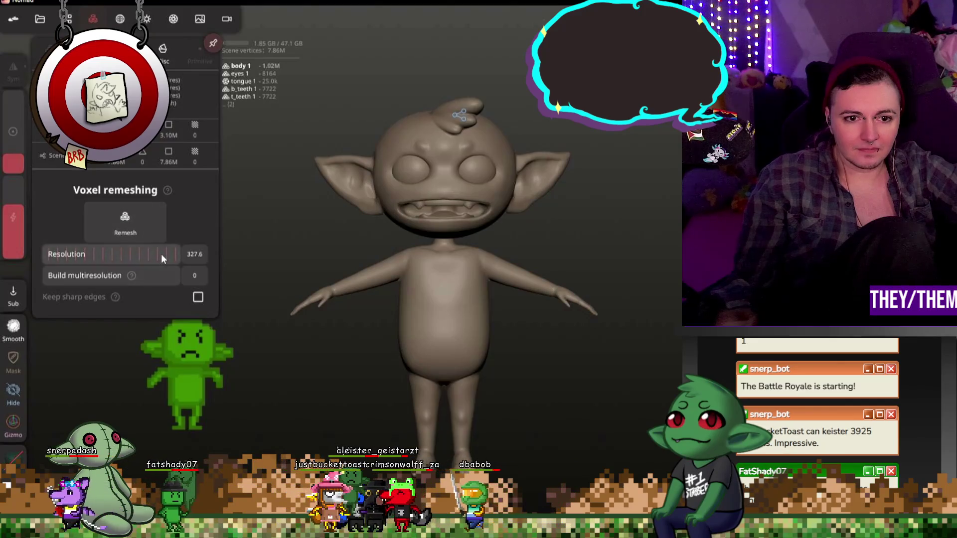
mouse_move(160, 254)
mouse_down()
mouse_move(143, 252)
mouse_move(288, 256)
mouse_move(272, 256)
mouse_up()
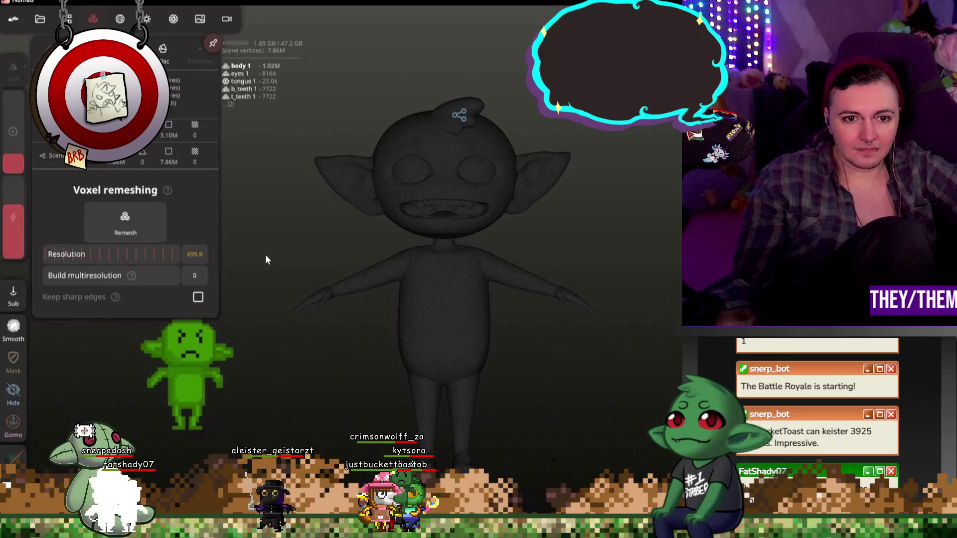
click(193, 254)
text(800)
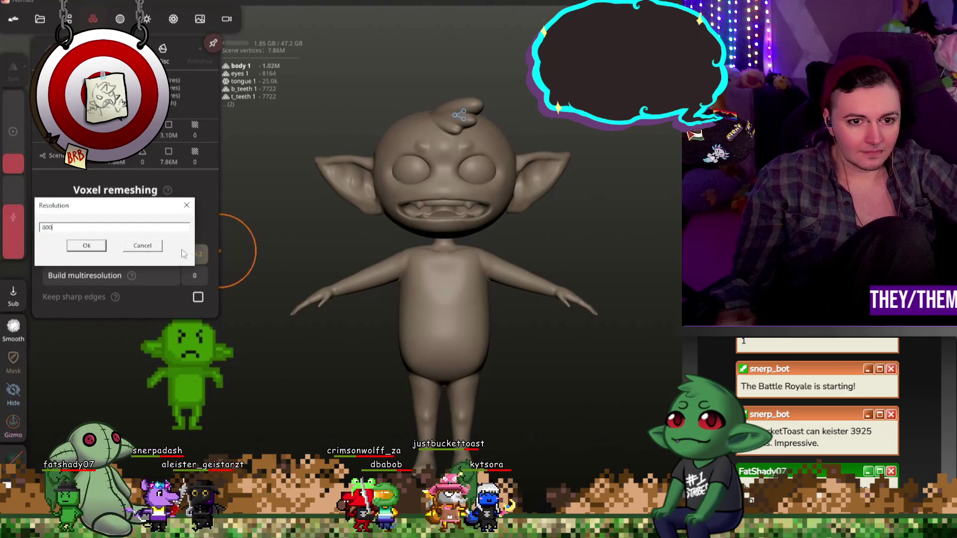
click(88, 246)
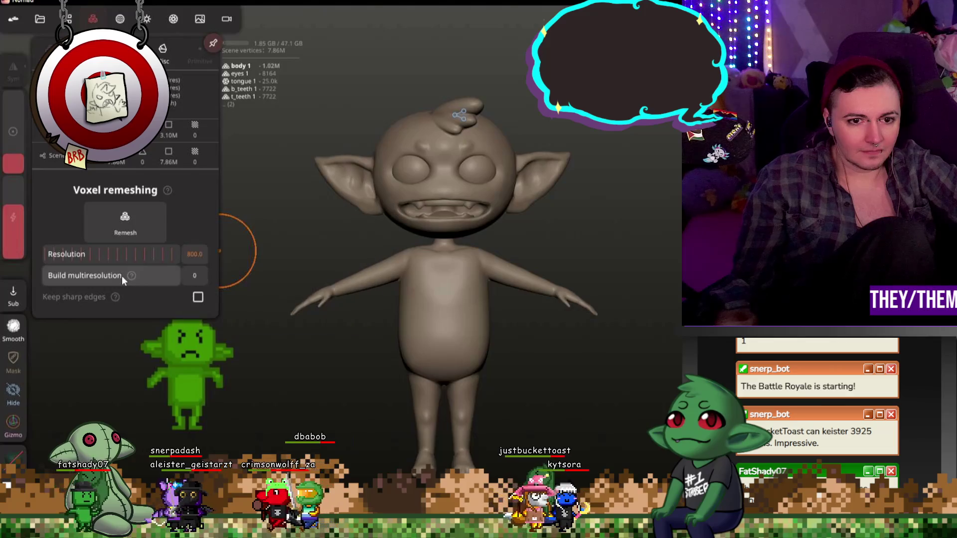
drag(122, 276, 199, 280)
click(155, 224)
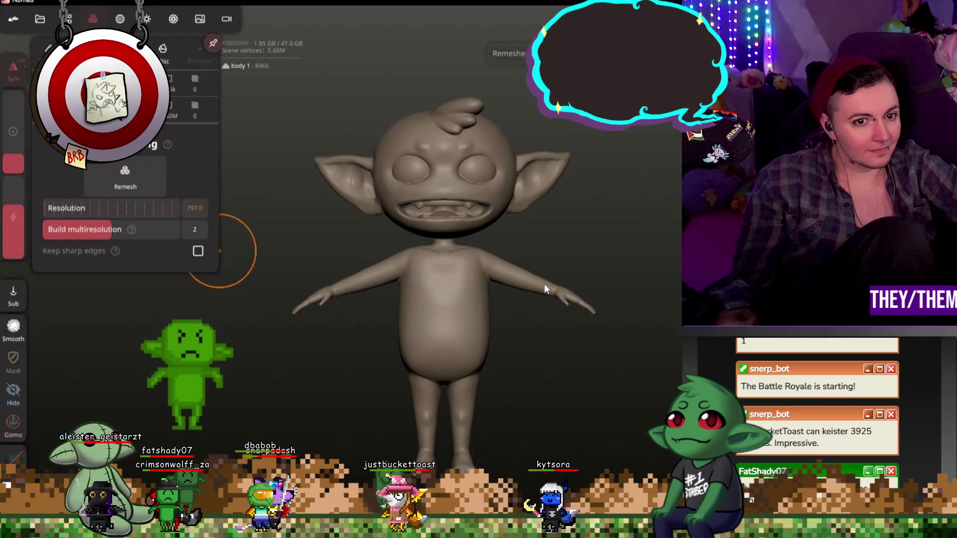
Step: Switch to Smooth, then undo both 'Smooth body' and 'Hide Group'
scroll(454, 184, up, 5)
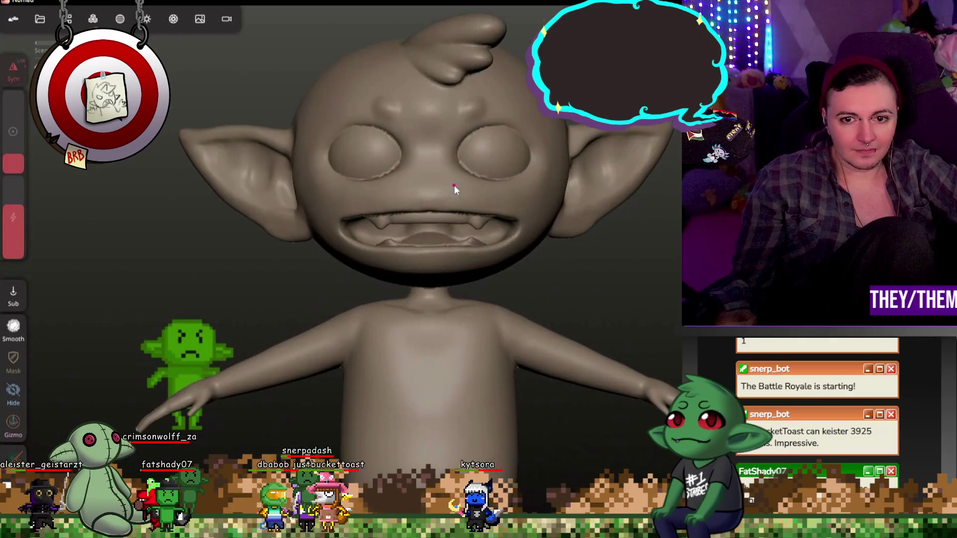
mouse_move(626, 255)
right_down()
mouse_move(448, 258)
mouse_move(663, 268)
mouse_move(624, 269)
mouse_move(642, 250)
right_up()
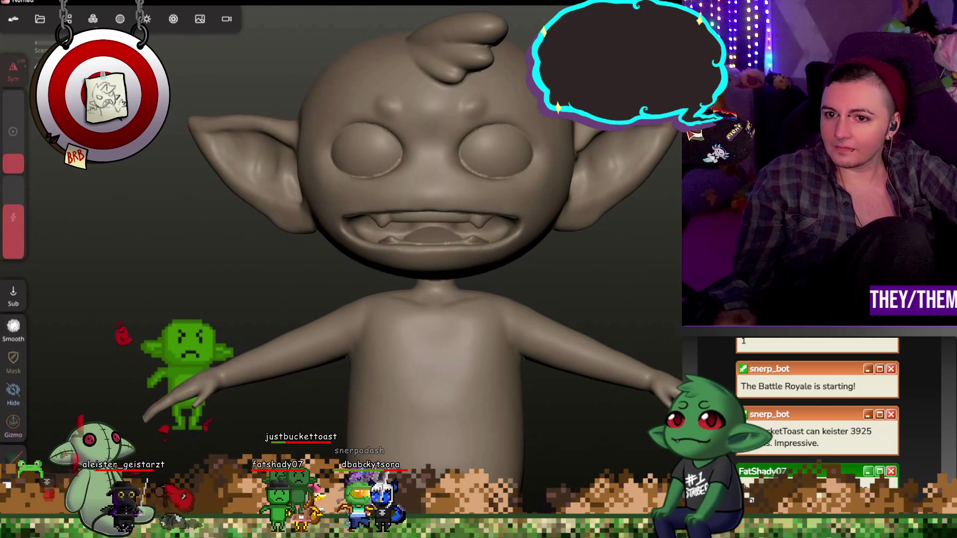
key(shift)
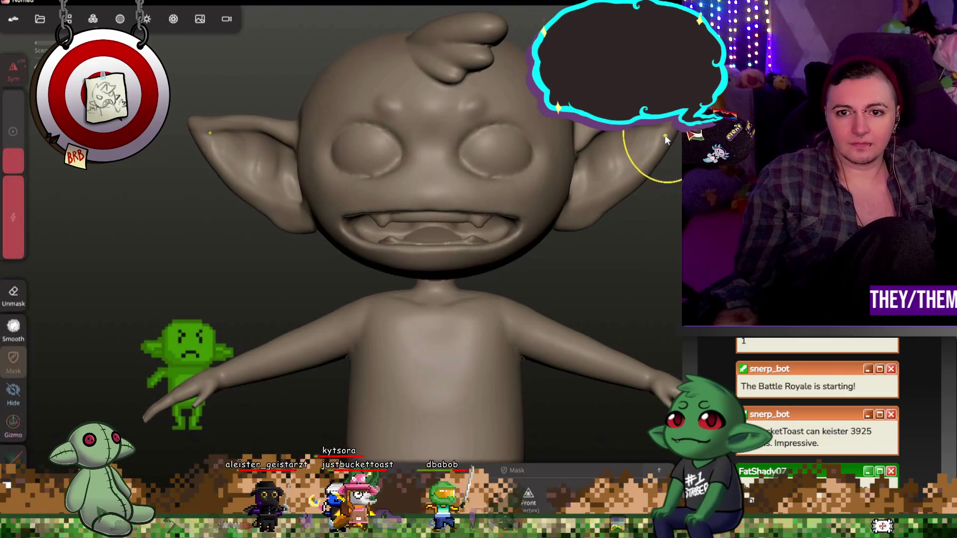
key(ctrl+z)
scroll(497, 213, up, 5)
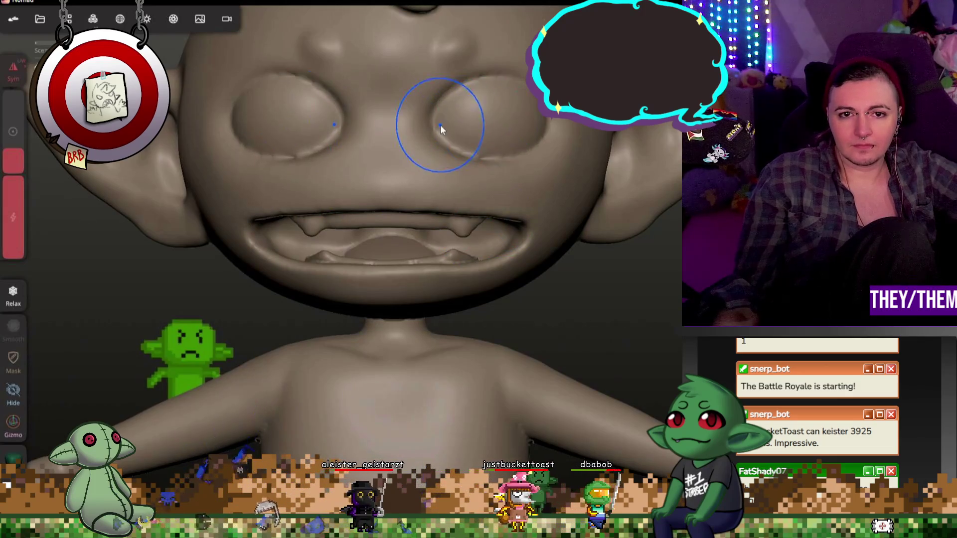
scroll(441, 125, down, 5)
mouse_move(601, 138)
middle_down()
mouse_move(606, 188)
mouse_move(411, 183)
middle_up()
key(ctrl+z)
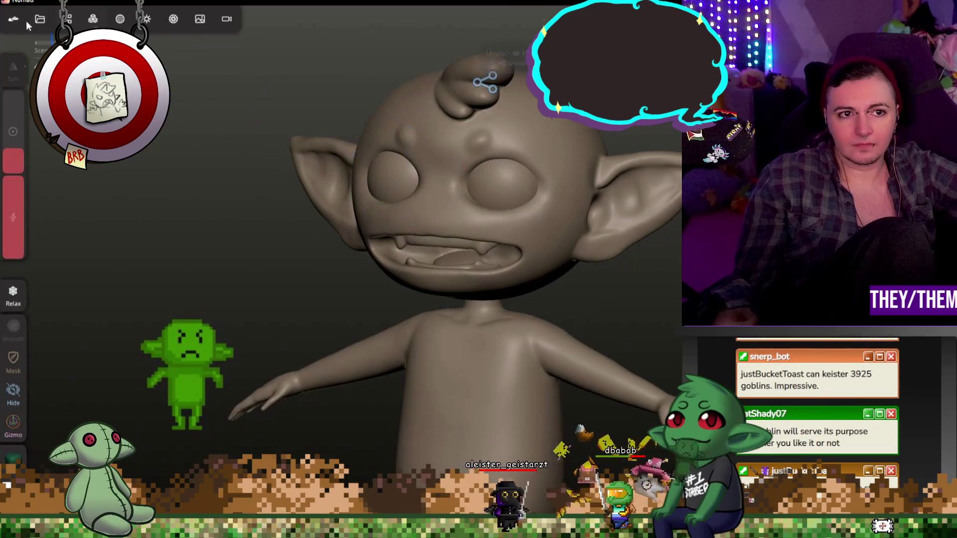
Step: Select head 1 in the Scene list and lower its remesh Resolution to about 476
click(67, 18)
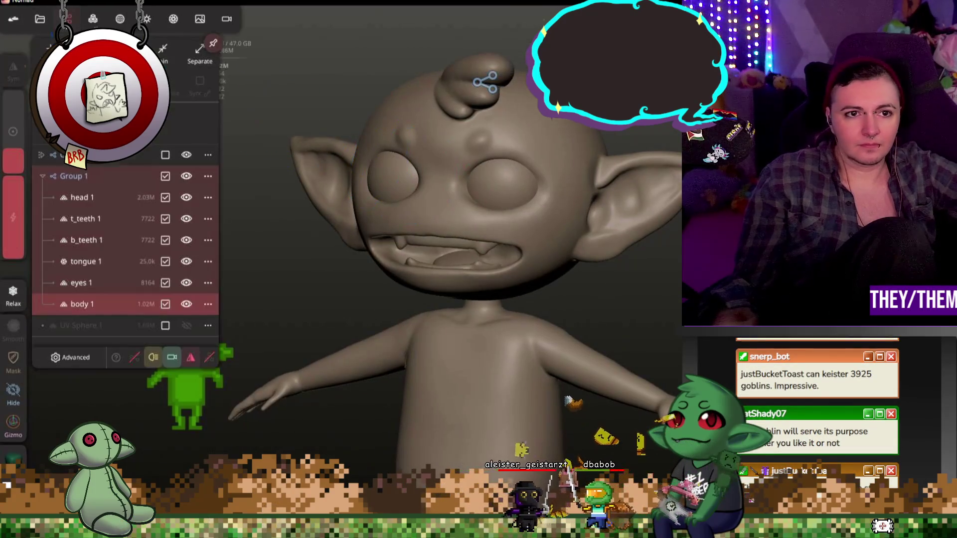
click(82, 204)
click(91, 19)
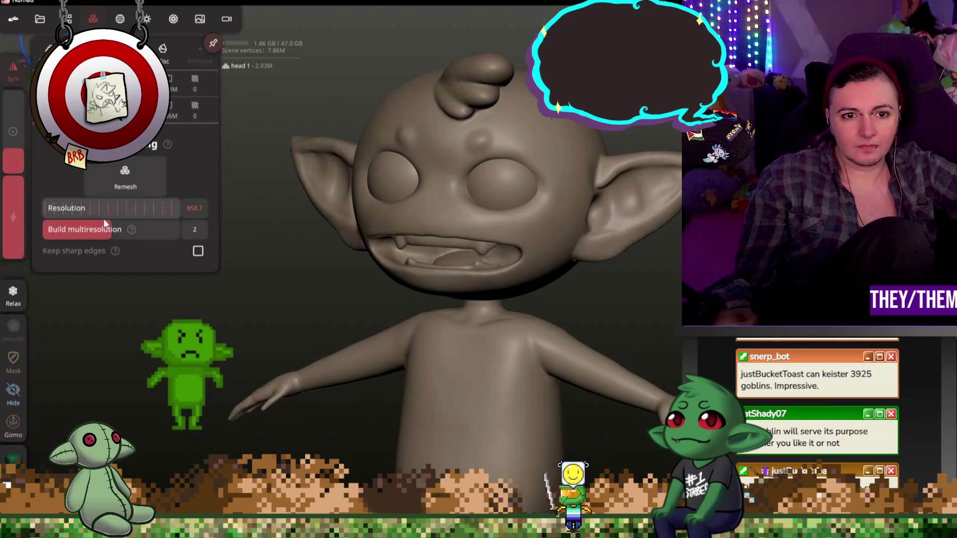
drag(145, 209, 52, 206)
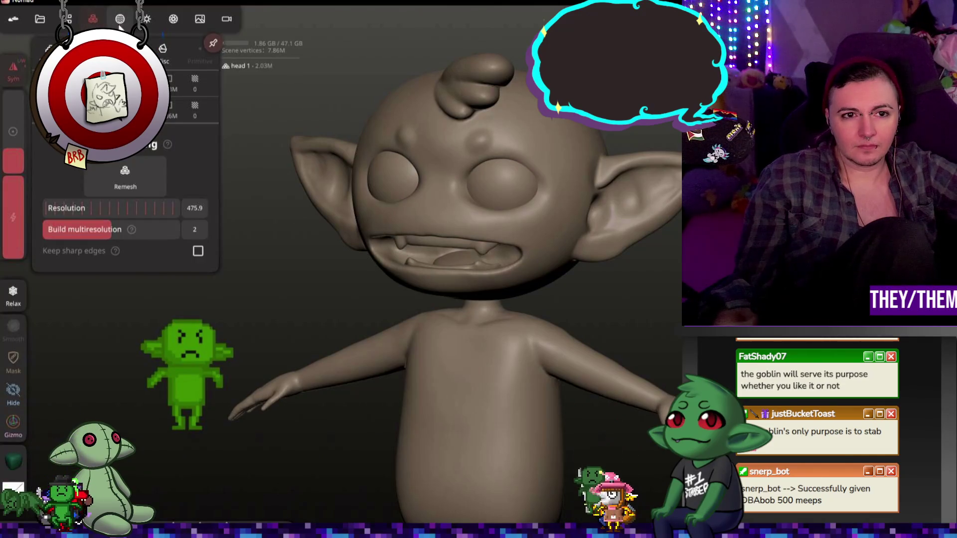
Step: Decimate head 1 at 50% in the Misc tab, taking it from 2.03M to 1.01M vertices
click(172, 52)
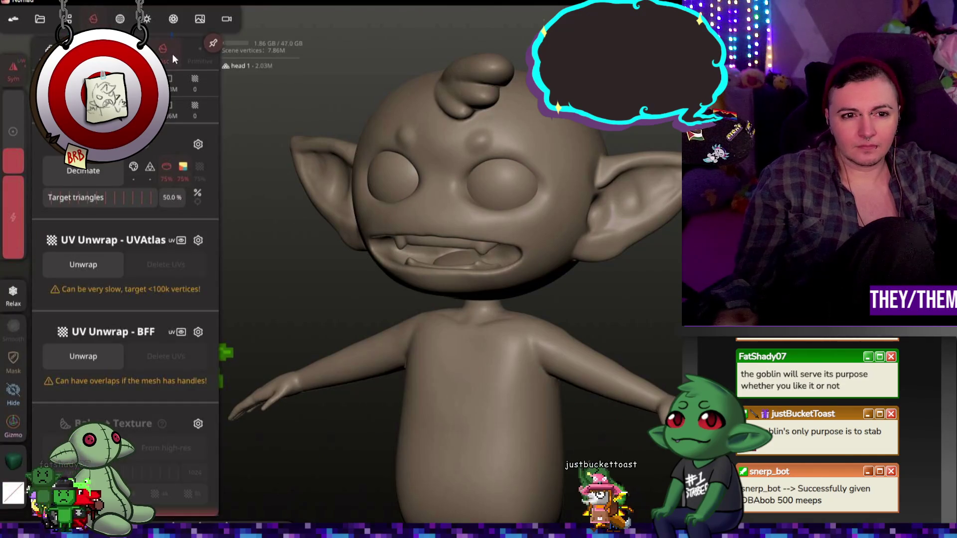
click(99, 170)
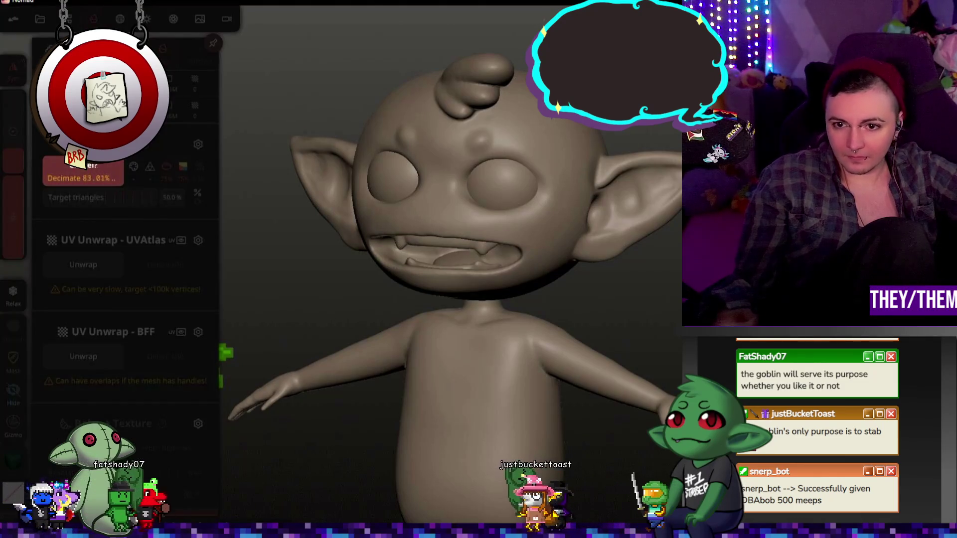
click(93, 19)
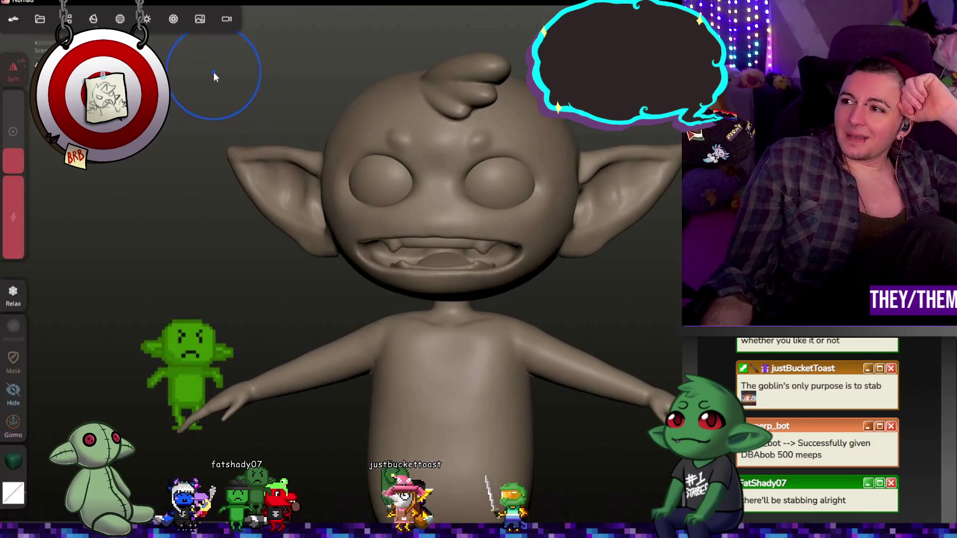
click(412, 121)
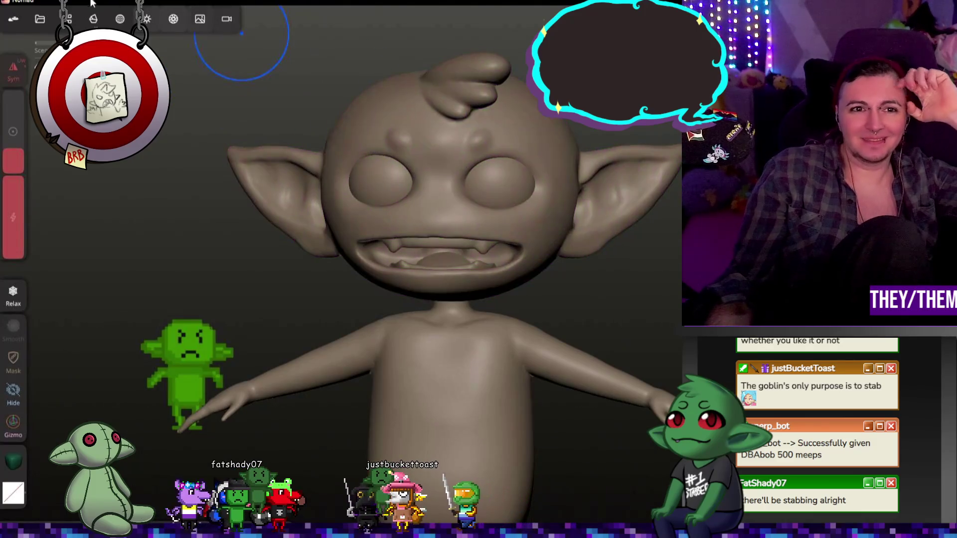
click(119, 18)
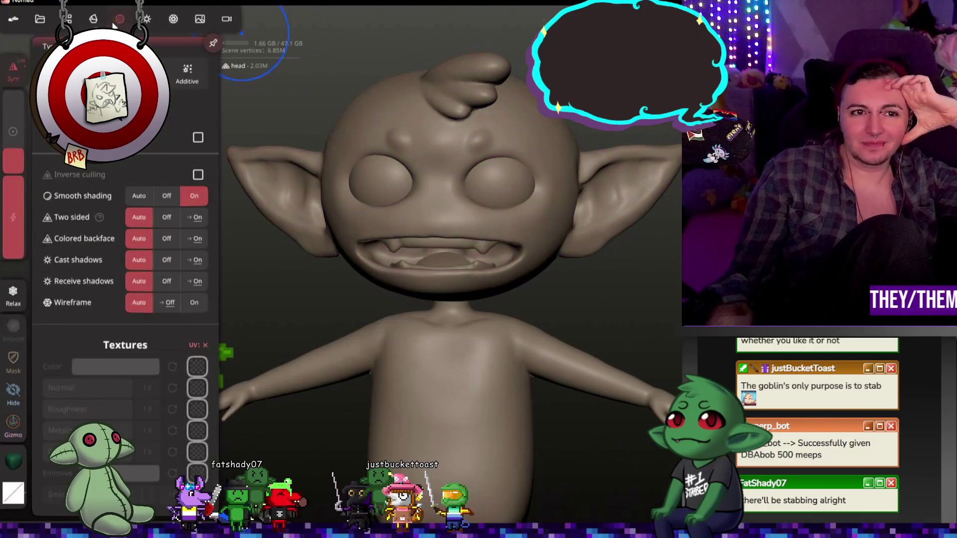
click(147, 21)
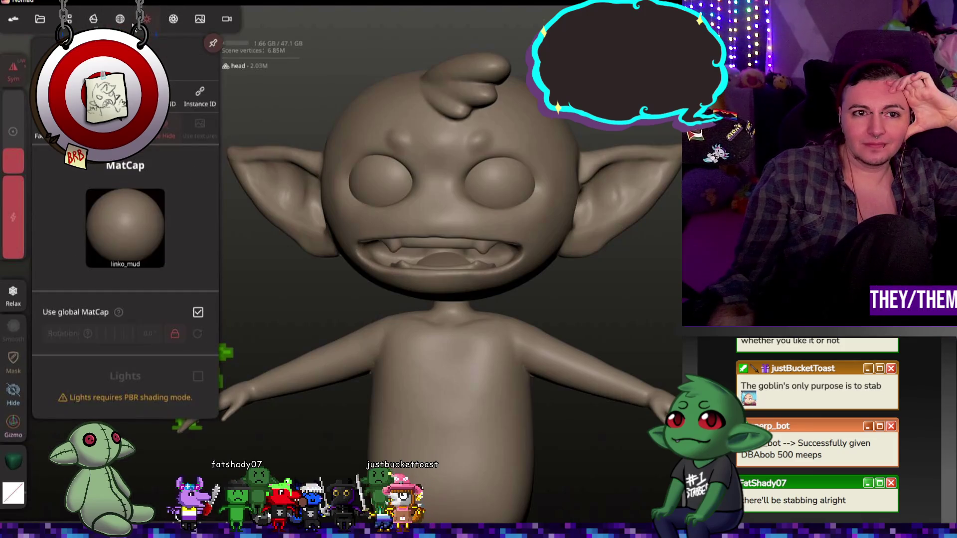
click(82, 19)
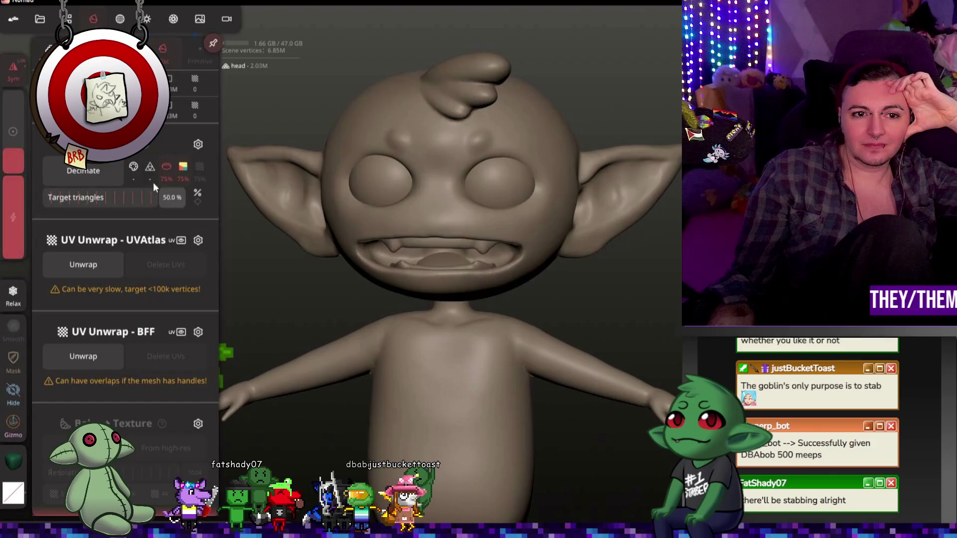
click(109, 169)
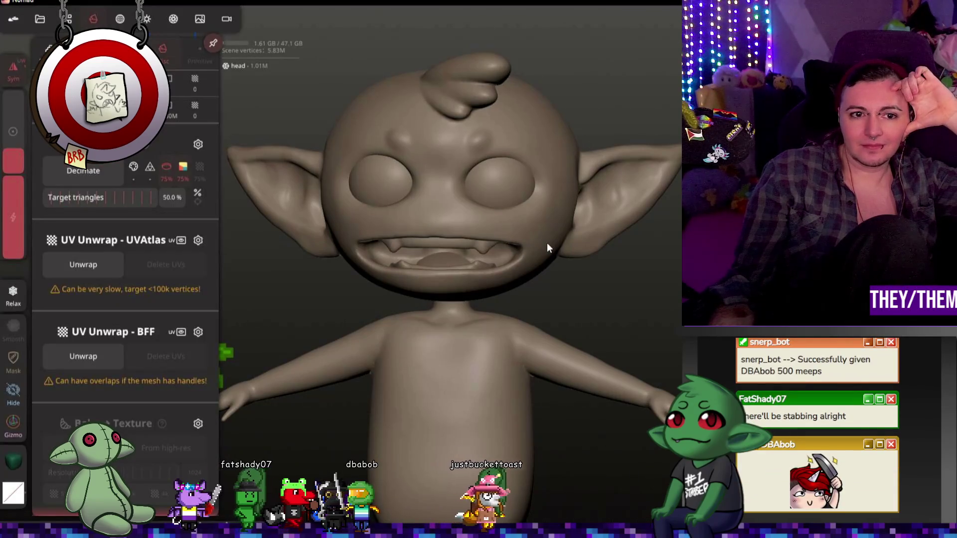
Step: Decimate the head twice more, from 1.01M to 507k and then to 253k
mouse_move(575, 245)
right_down()
mouse_move(549, 255)
mouse_move(653, 263)
right_up()
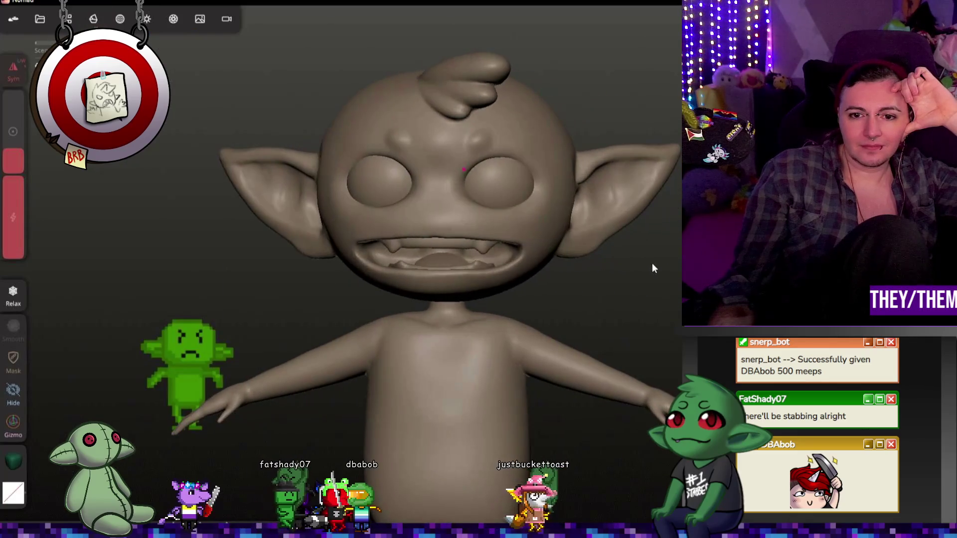
scroll(564, 243, up, 3)
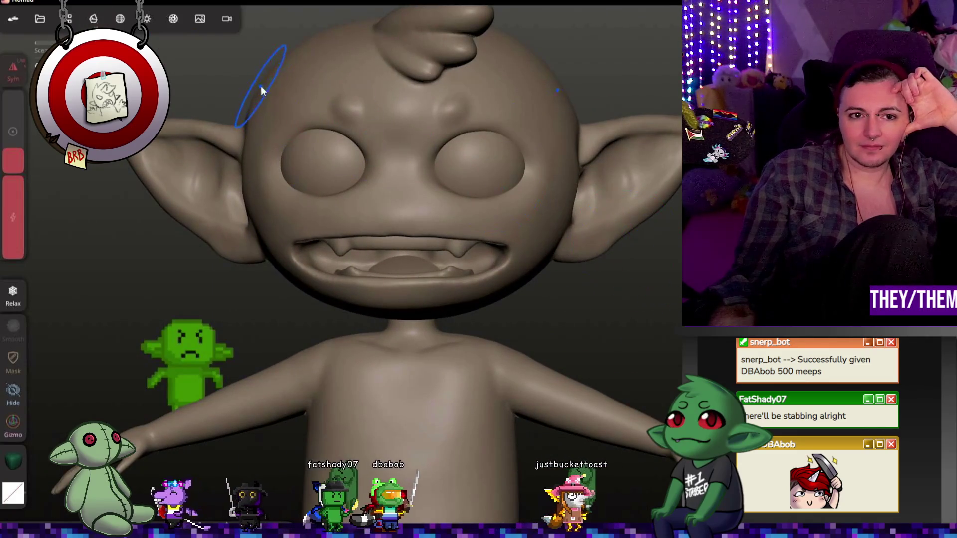
click(95, 20)
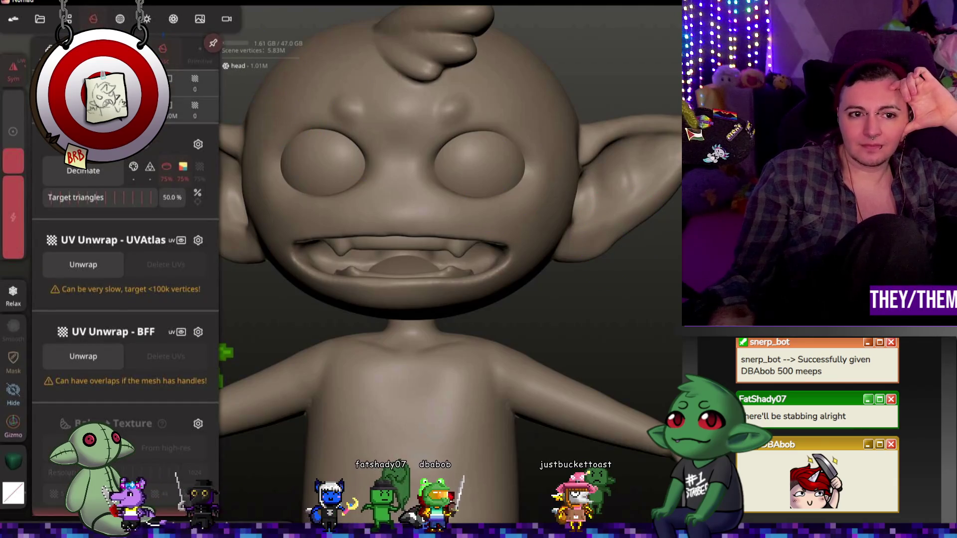
click(96, 173)
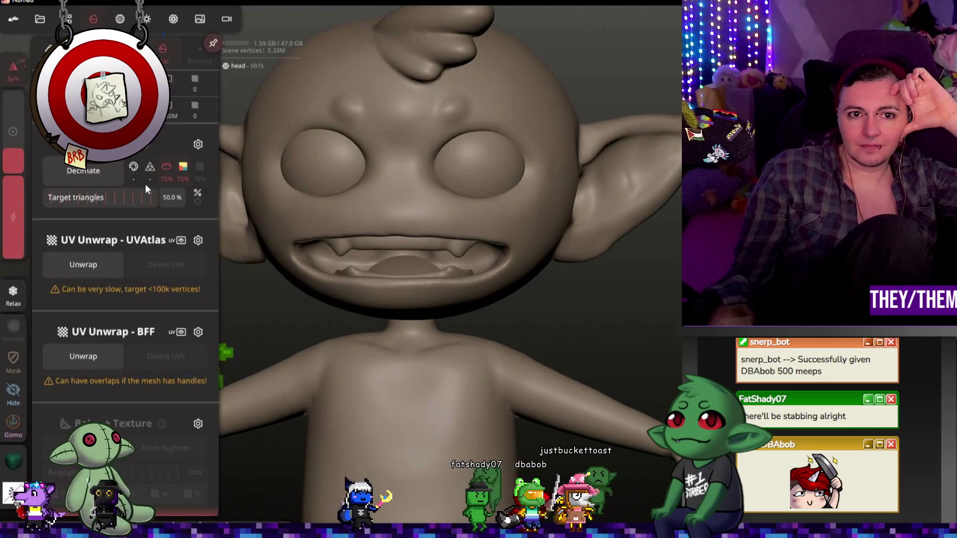
click(108, 169)
Step: Decimate the head once more, bringing it down to about 126k vertices
scroll(349, 199, down, 5)
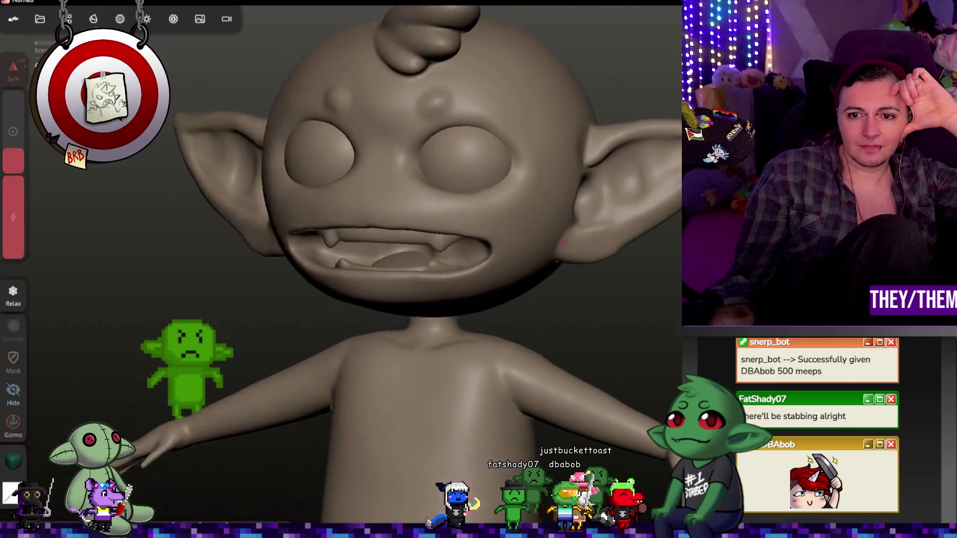
scroll(234, 35, up, 5)
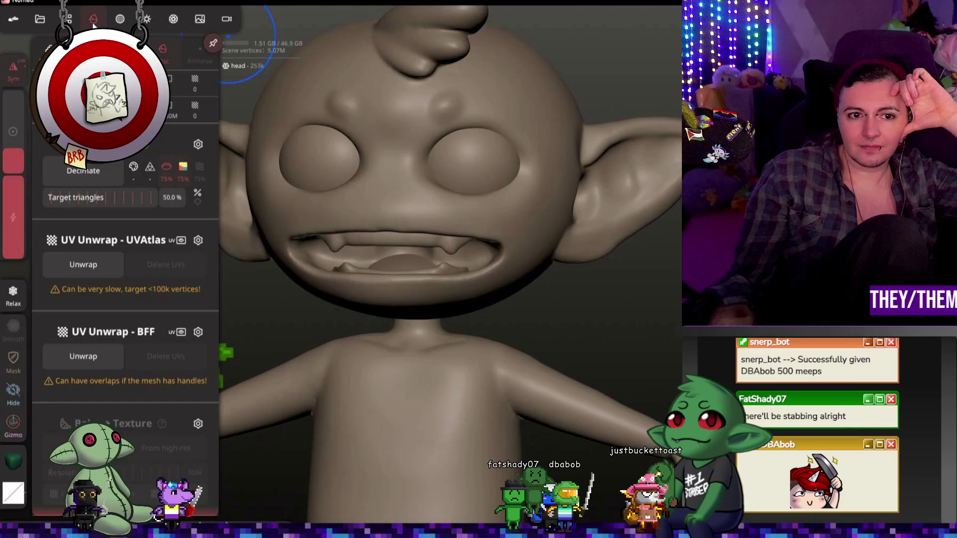
click(93, 21)
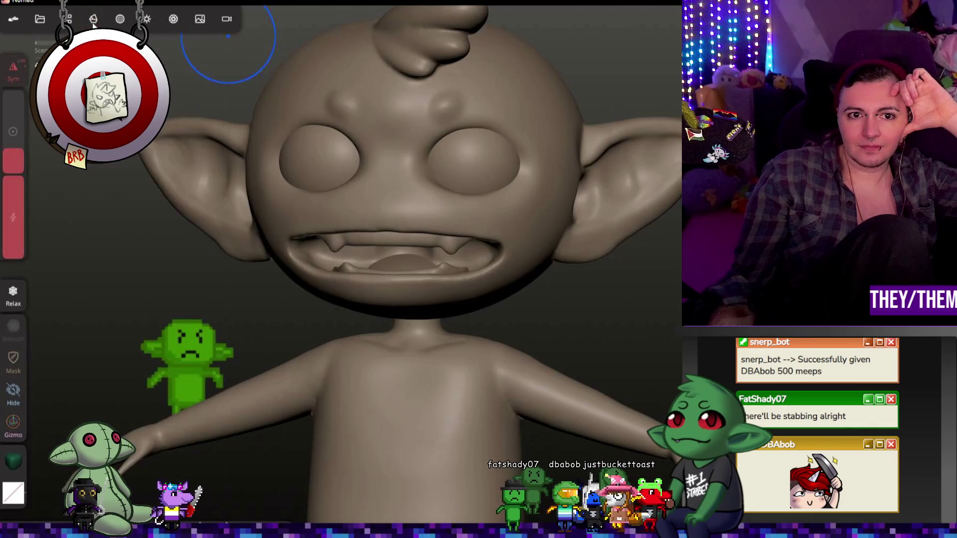
click(94, 19)
click(84, 171)
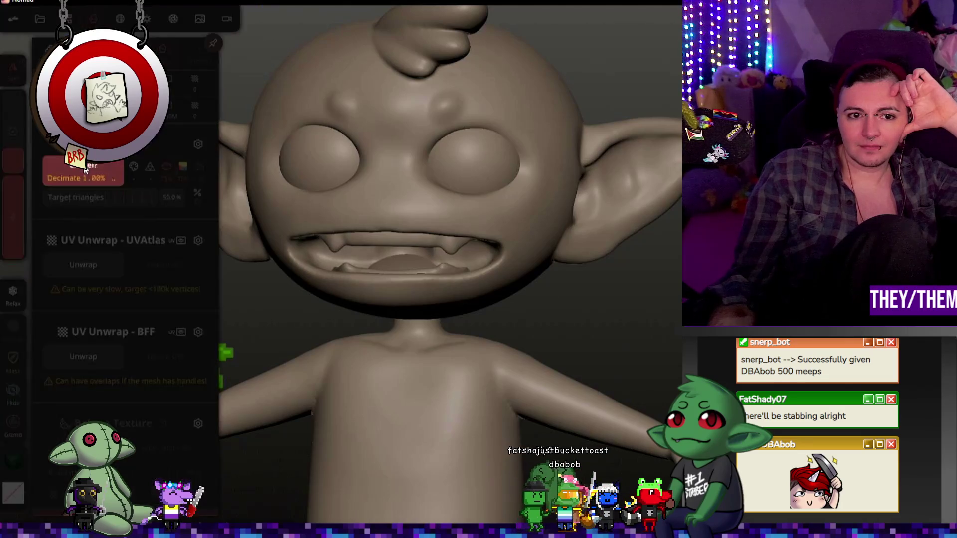
mouse_move(141, 176)
right_down()
mouse_move(584, 226)
mouse_move(331, 183)
mouse_move(614, 214)
mouse_move(655, 201)
right_up()
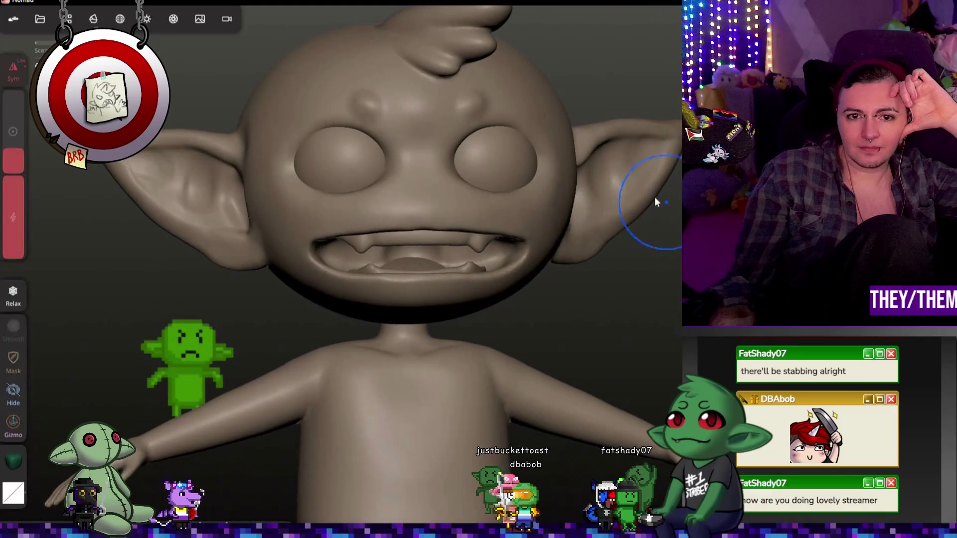
Step: Hide Group 1 in the Scene list and select the head 1 mesh
click(70, 20)
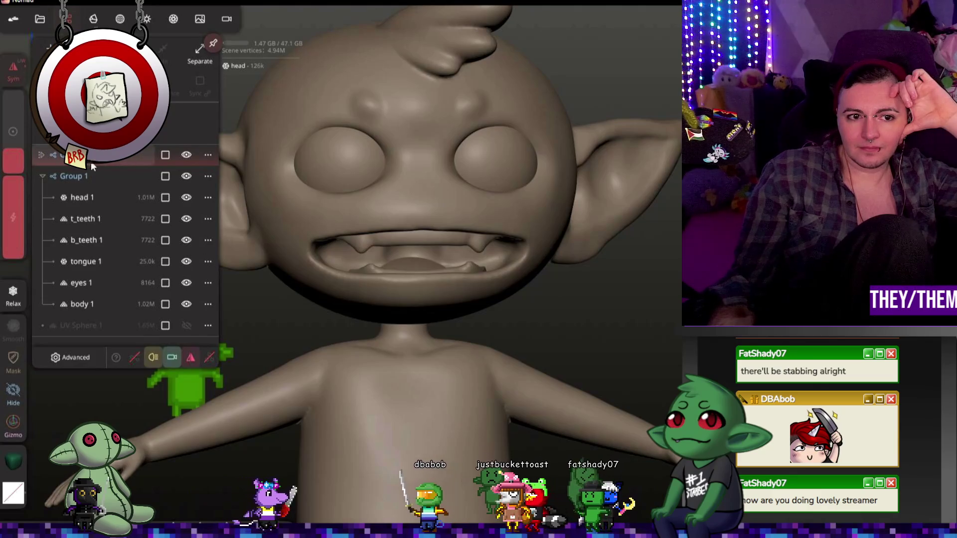
click(78, 178)
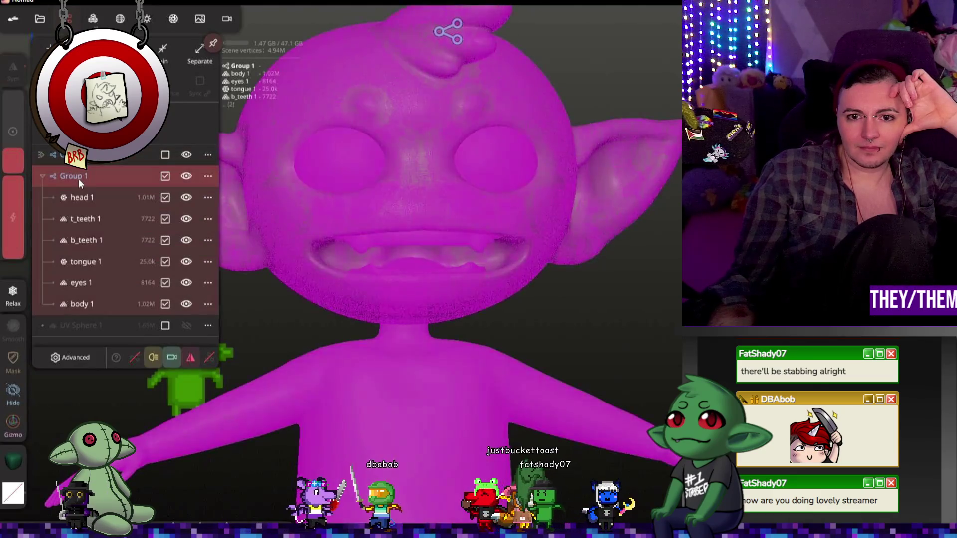
click(187, 154)
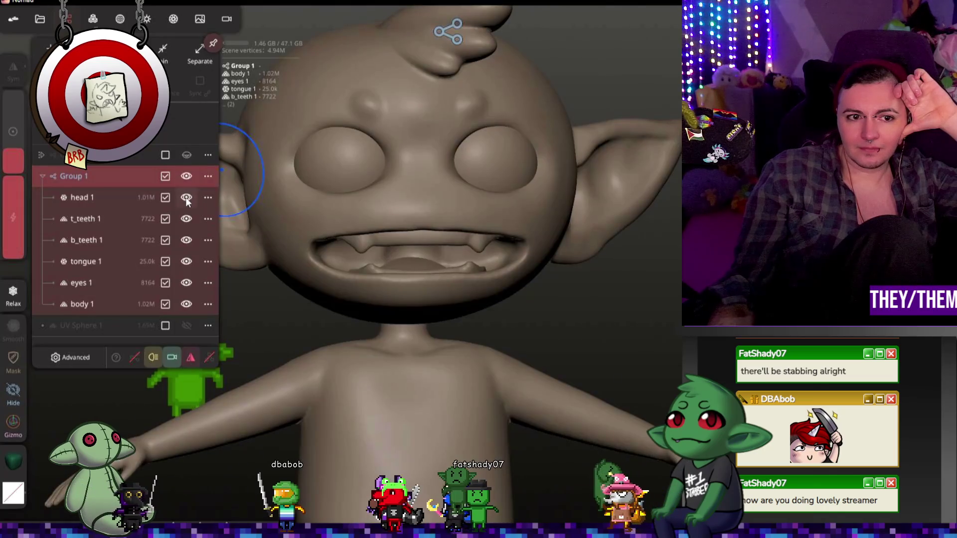
click(100, 199)
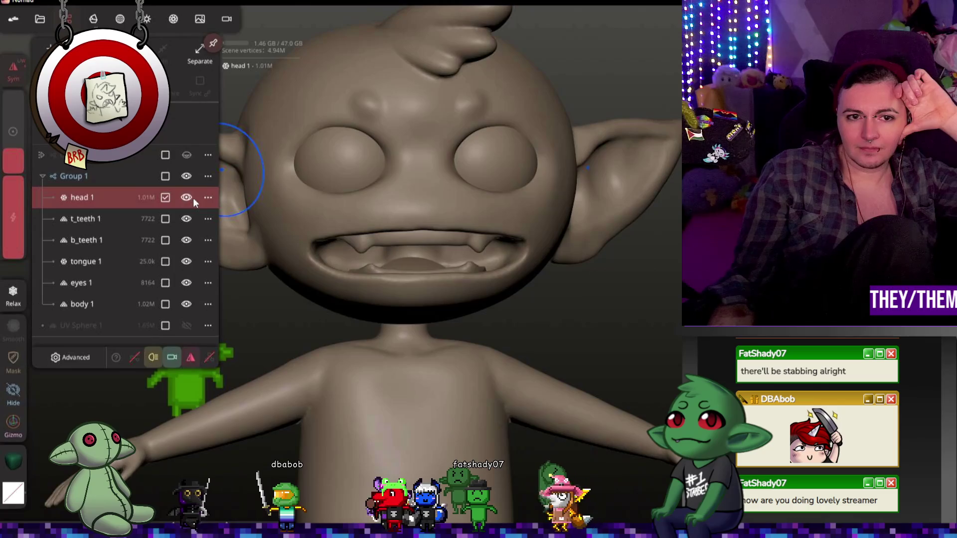
click(93, 19)
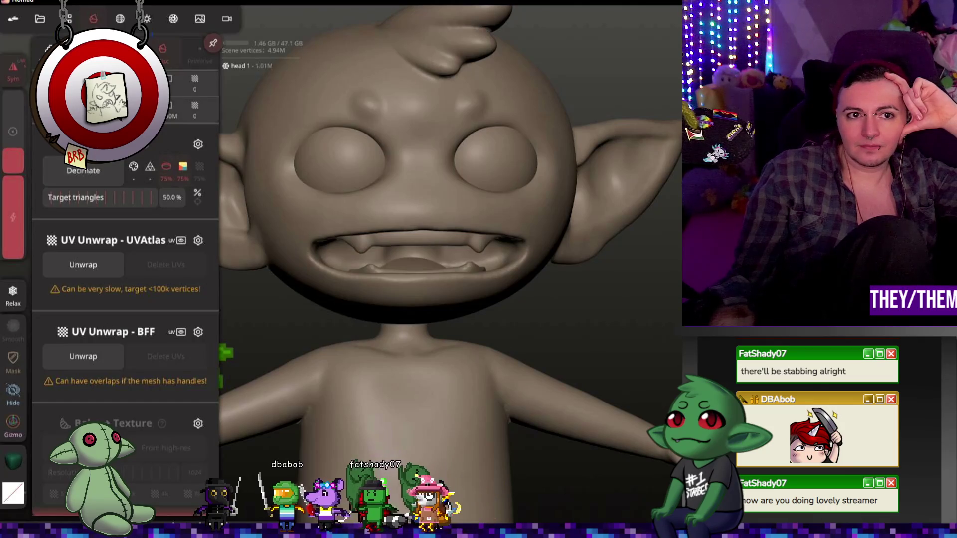
click(95, 20)
Step: Expand the goblin's groups, show the top group, hide Group 1, and select the head mesh
click(69, 19)
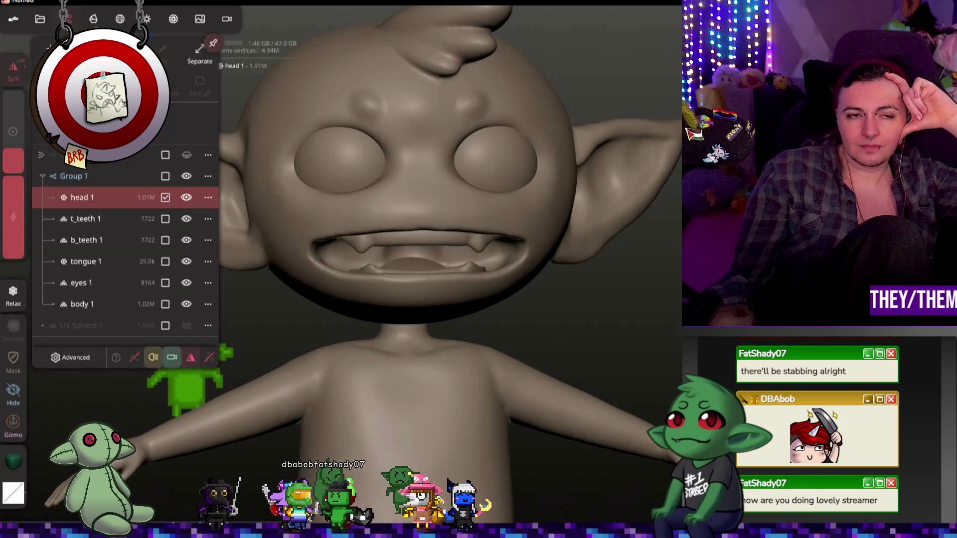
click(44, 176)
click(41, 156)
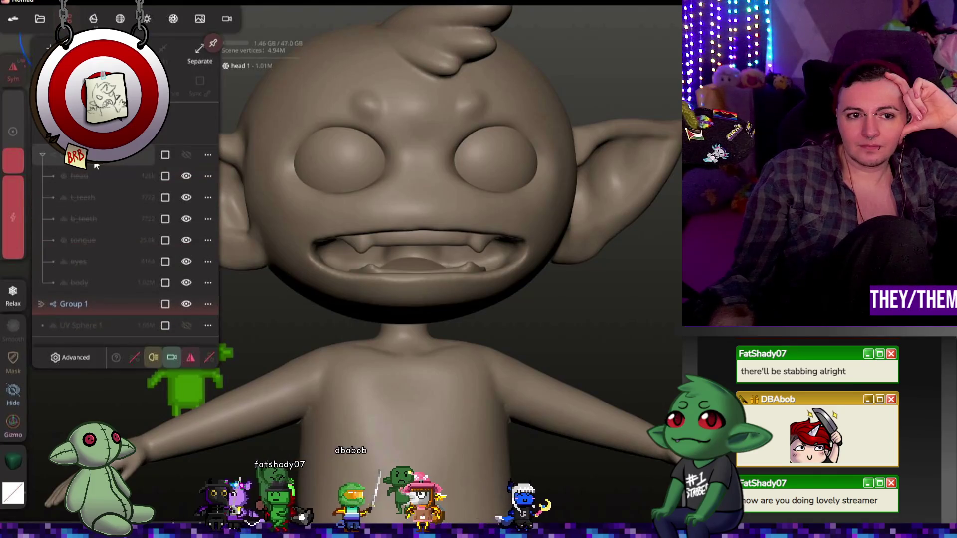
click(186, 155)
click(90, 173)
click(186, 305)
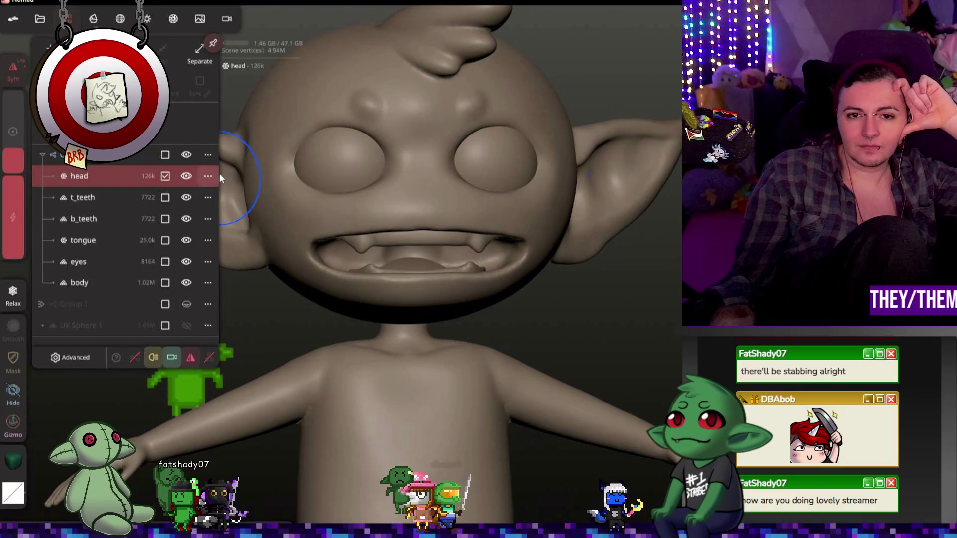
click(636, 326)
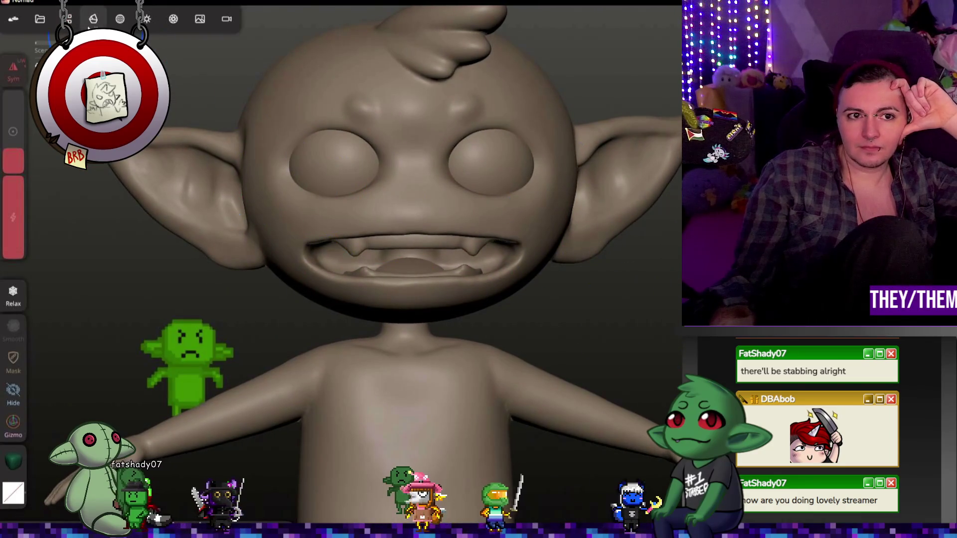
click(92, 20)
click(68, 19)
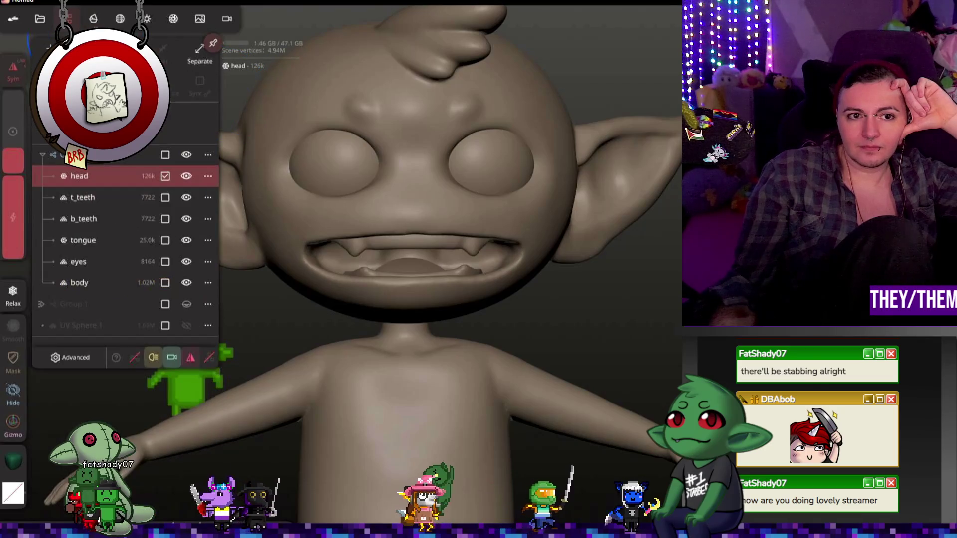
click(88, 181)
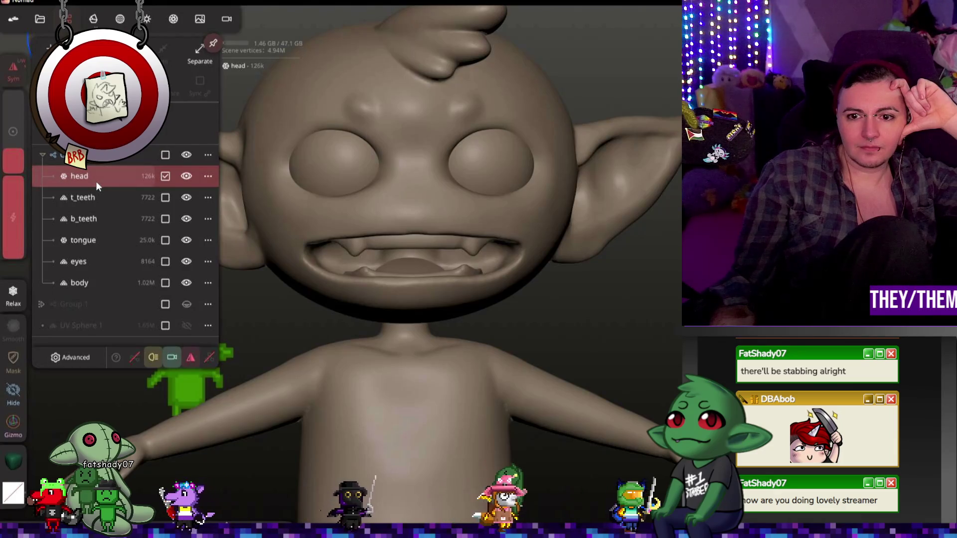
Step: Decimate the head by 50% to 63.4k vertices and check its count in the Scene list
click(93, 20)
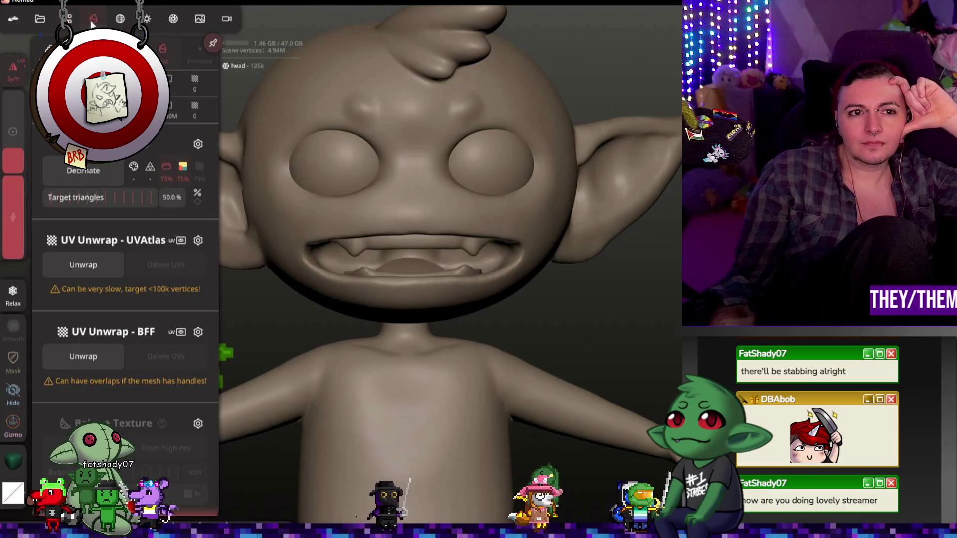
click(123, 168)
mouse_move(608, 265)
mouse_down()
mouse_move(671, 301)
mouse_move(659, 280)
mouse_up()
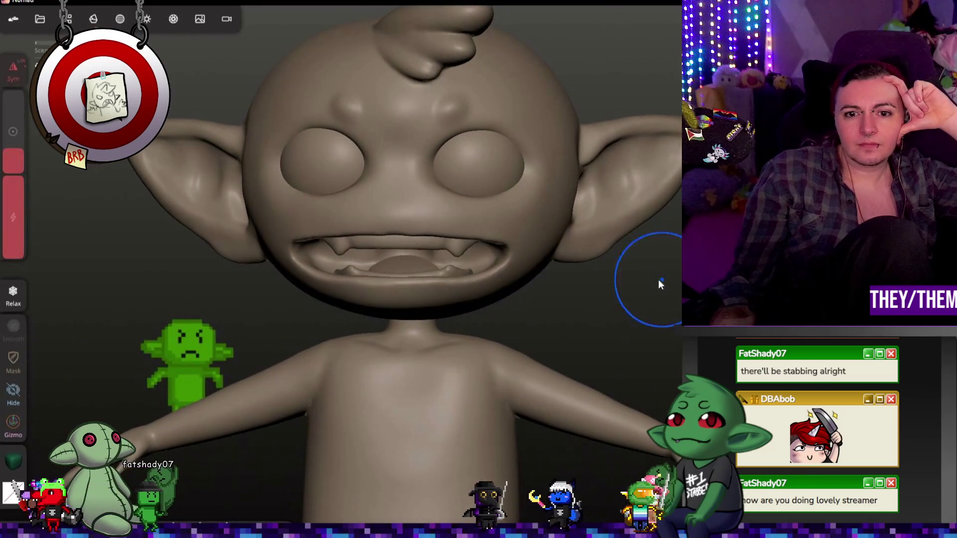
click(69, 19)
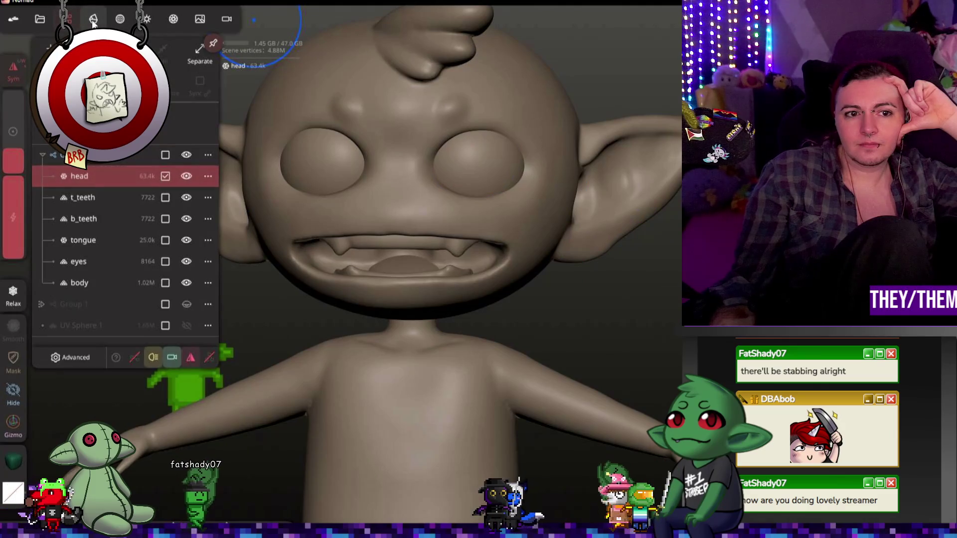
mouse_move(199, 100)
mouse_down()
mouse_move(294, 143)
mouse_move(355, 193)
mouse_move(655, 271)
mouse_up()
Step: Select the eyes and teeth meshes, leaving both undecimated
click(93, 19)
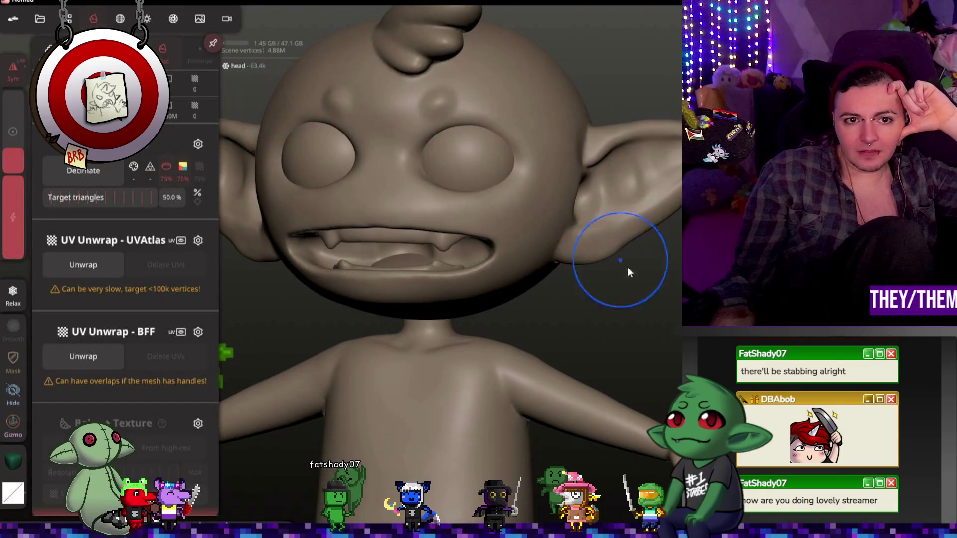
drag(629, 271, 565, 243)
click(459, 138)
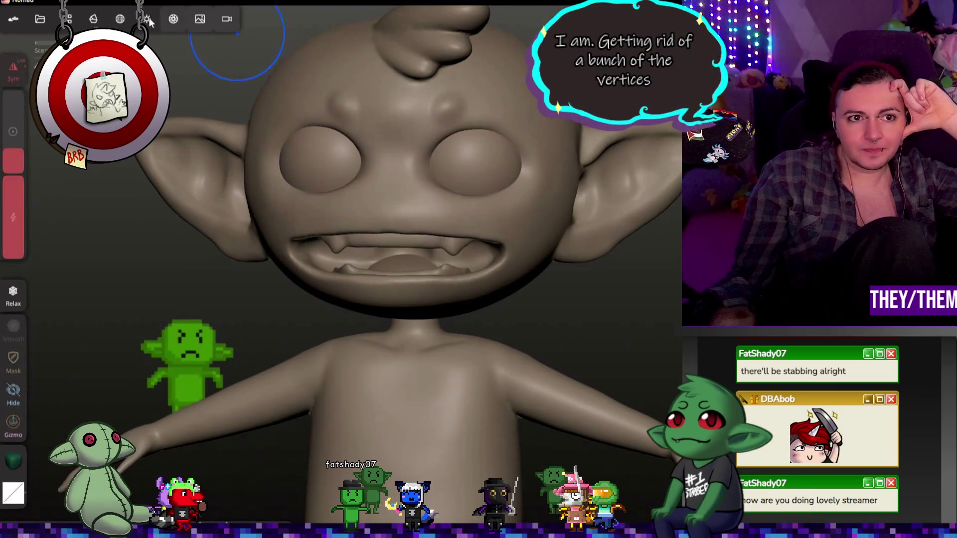
click(93, 19)
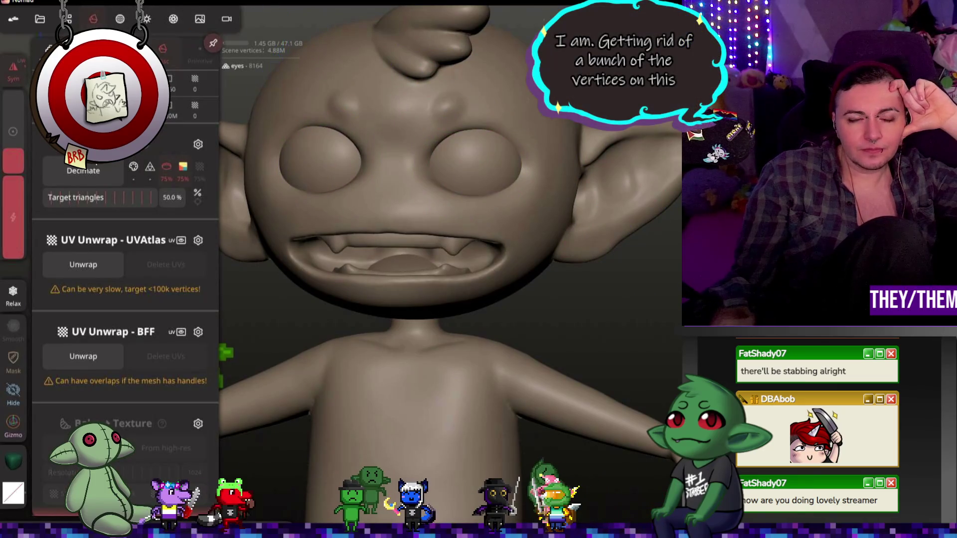
click(367, 237)
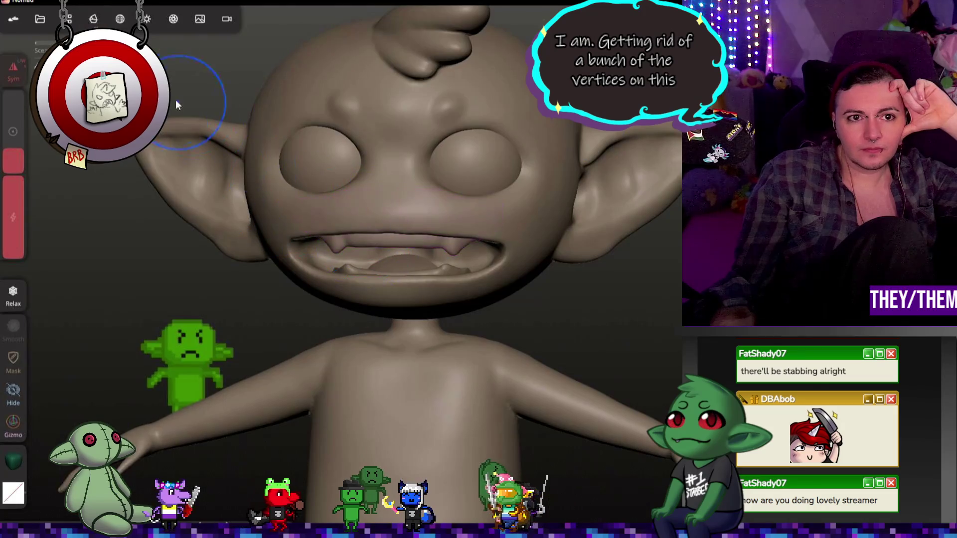
click(92, 20)
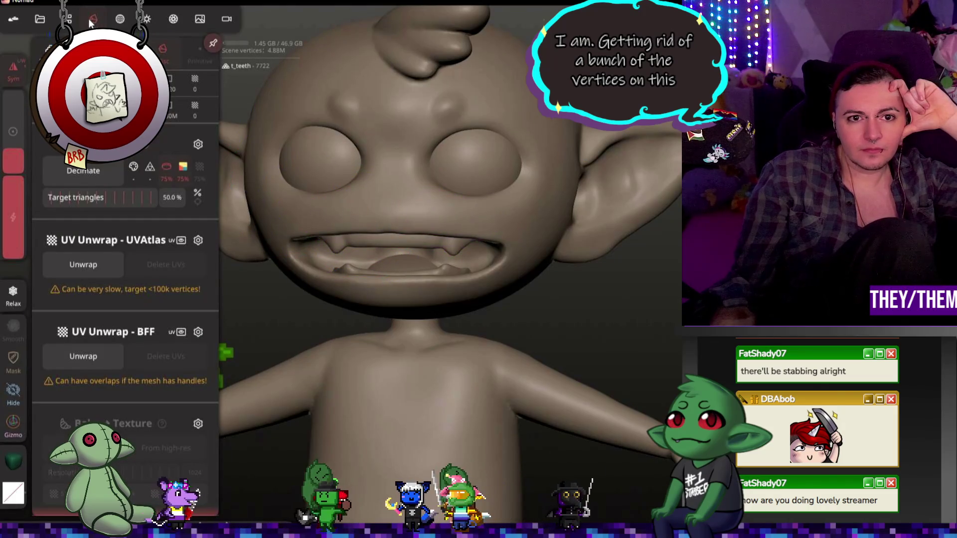
click(419, 260)
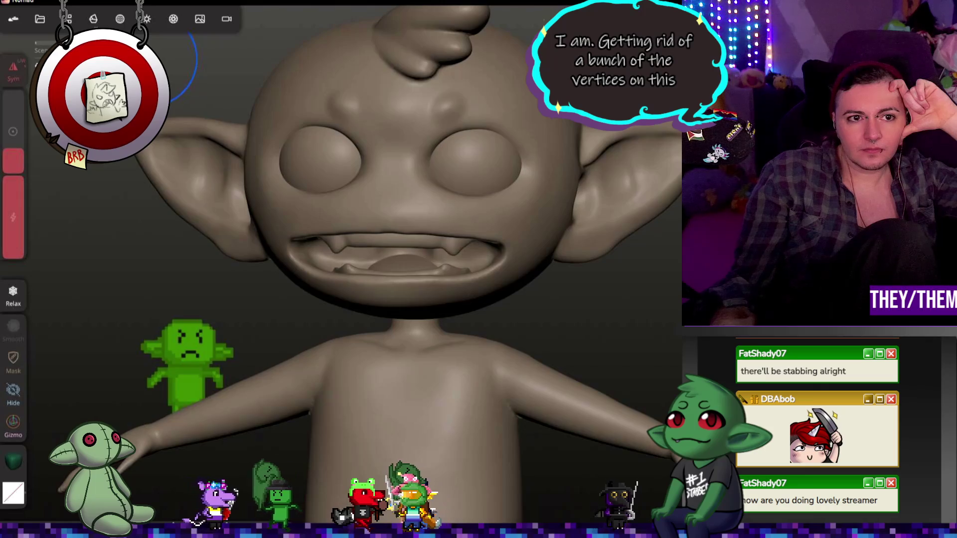
Step: Select the body and decimate it by half from 1.02M vertices
click(384, 342)
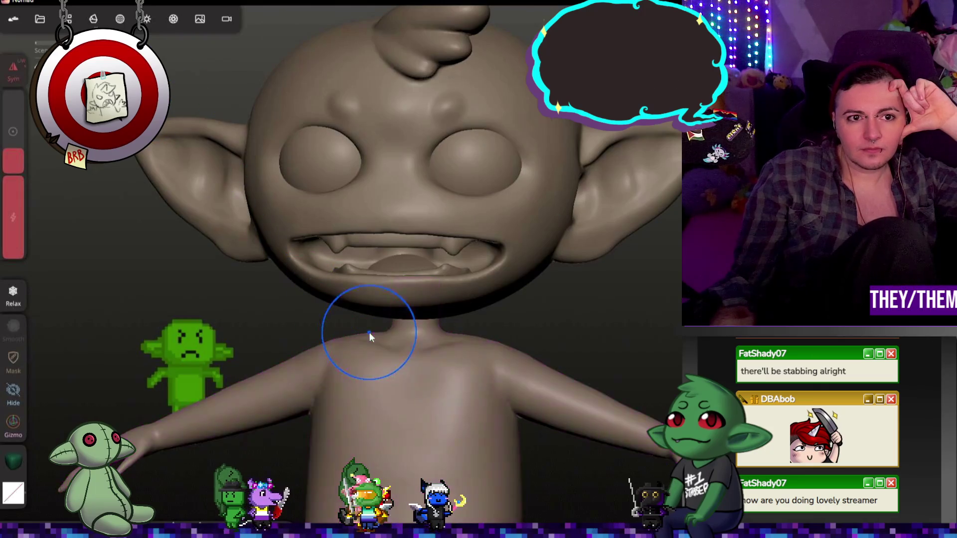
click(94, 20)
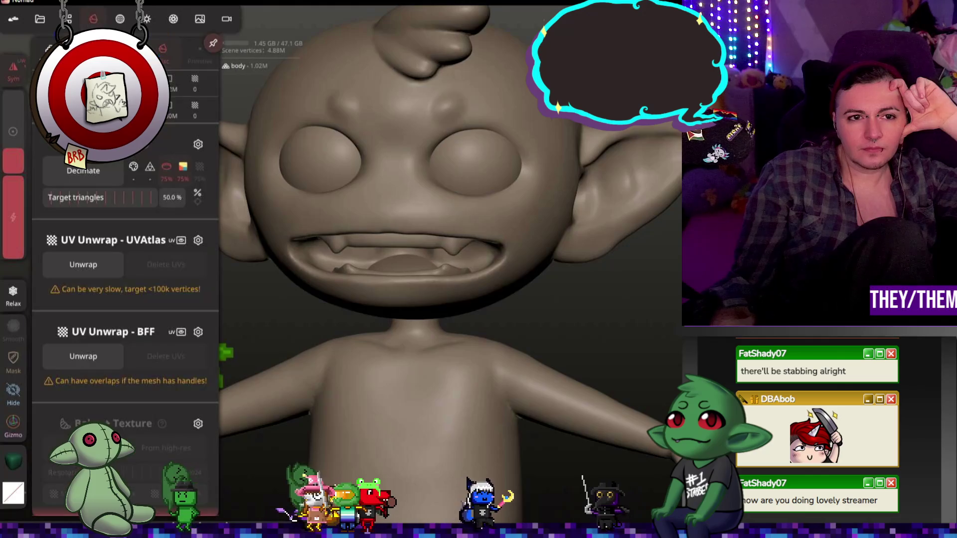
click(101, 172)
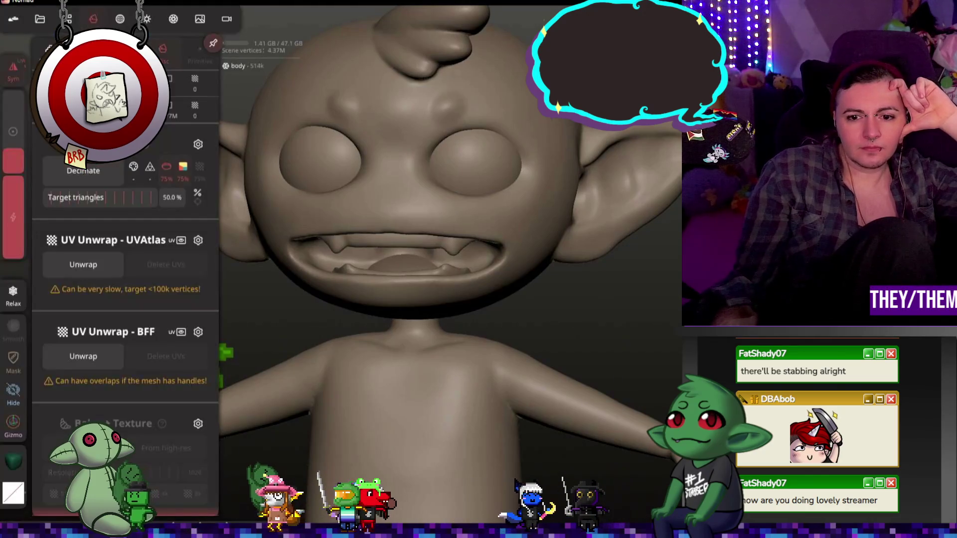
right_drag(637, 449, 638, 162)
mouse_move(555, 373)
mouse_down()
mouse_move(591, 385)
mouse_move(560, 387)
mouse_move(571, 398)
mouse_move(410, 305)
mouse_move(441, 293)
mouse_move(295, 286)
mouse_move(86, 239)
mouse_move(555, 275)
mouse_up()
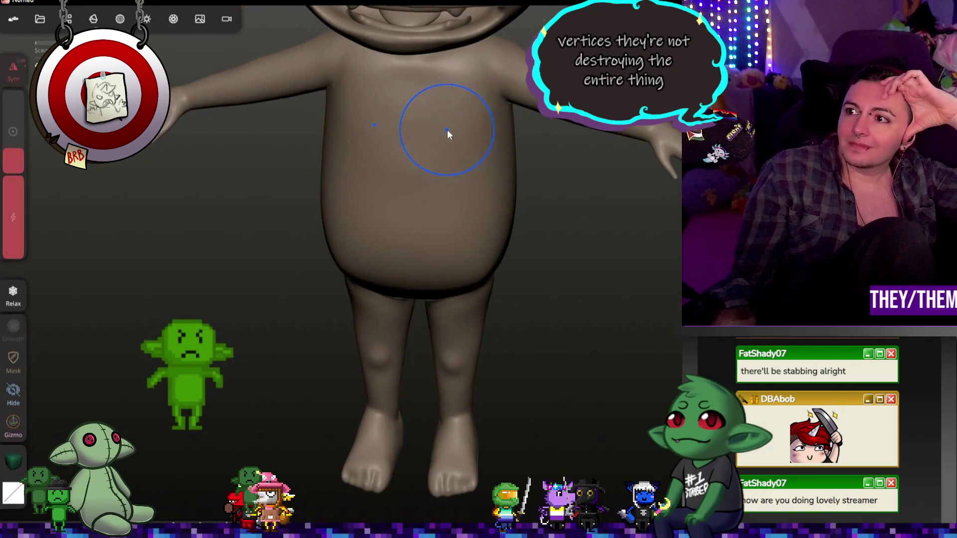
scroll(447, 130, down, 5)
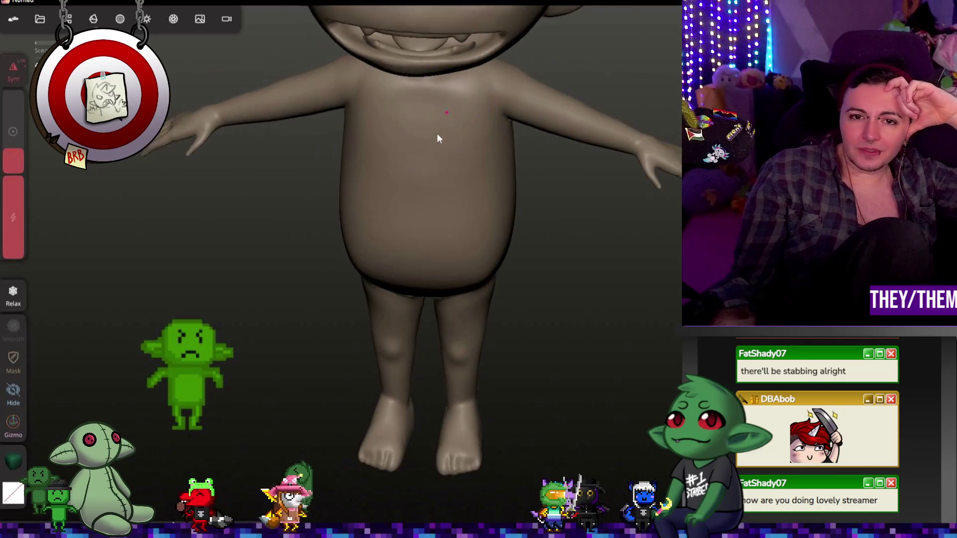
middle_drag(463, 122, 429, 211)
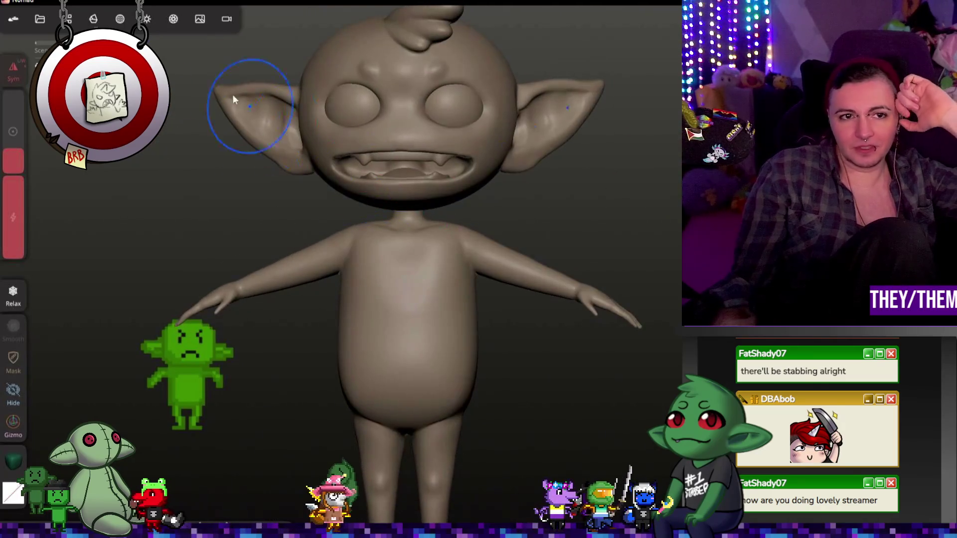
Step: Decimate the body again to 257k vertices and review every mesh's vertex count
click(99, 17)
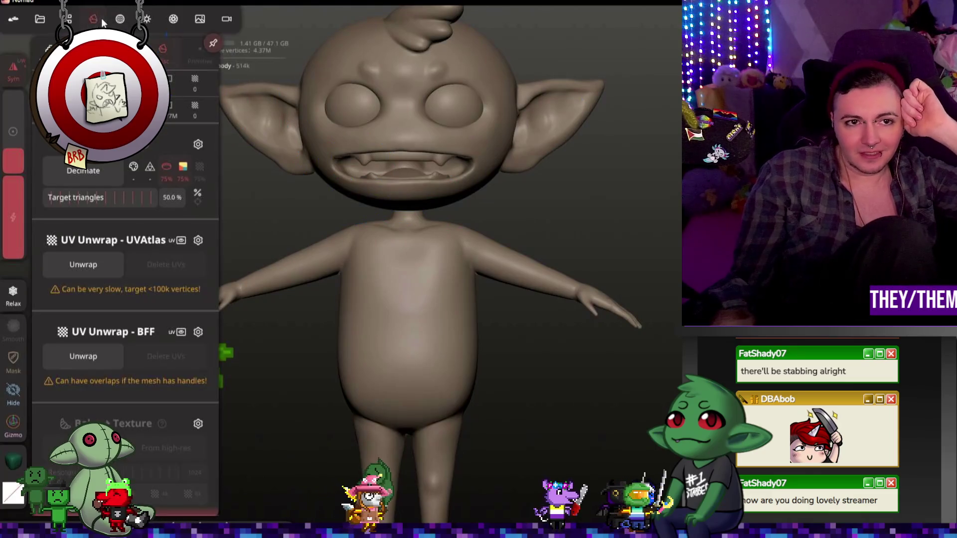
click(98, 171)
mouse_move(518, 289)
mouse_down()
mouse_move(545, 278)
mouse_move(570, 307)
mouse_move(677, 297)
mouse_move(675, 134)
mouse_move(708, 129)
mouse_move(624, 234)
mouse_move(527, 242)
mouse_move(283, 215)
mouse_move(667, 229)
mouse_move(641, 222)
mouse_up()
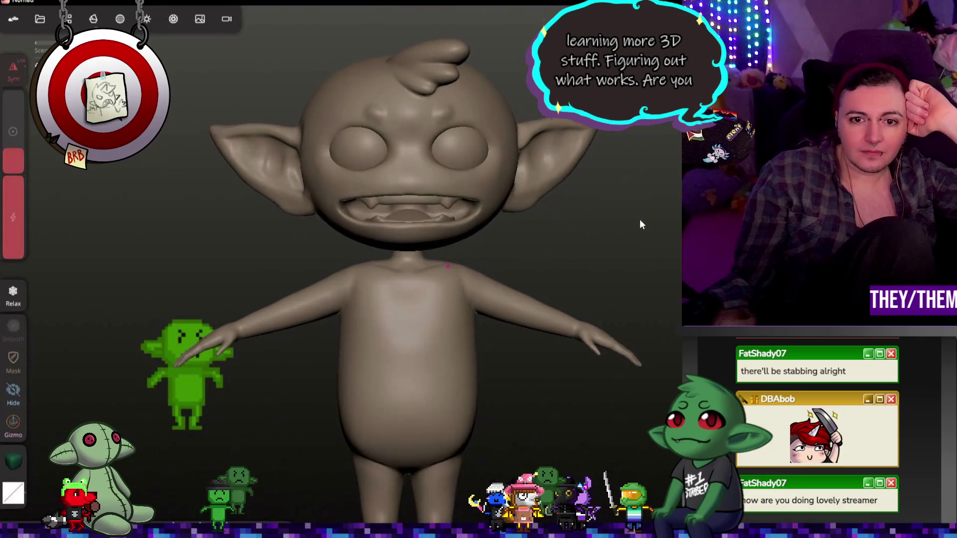
click(69, 19)
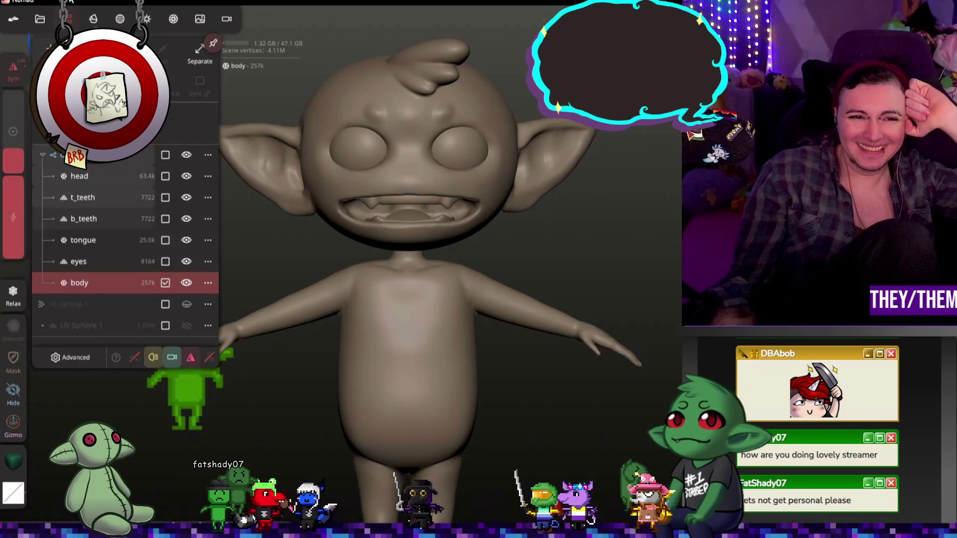
Step: Browse the Files panel's import/export options and frame the whole goblin in view
click(38, 21)
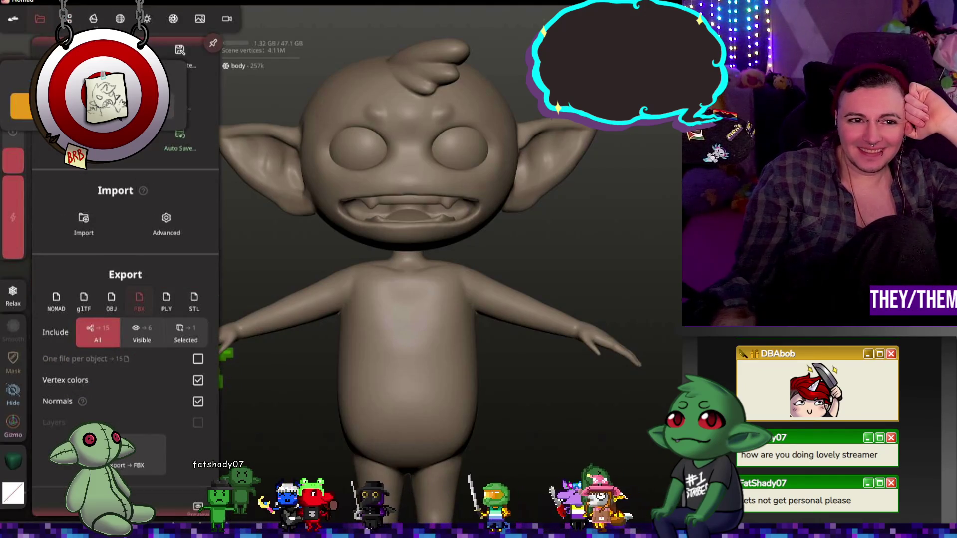
mouse_move(666, 205)
mouse_down()
mouse_move(642, 216)
mouse_move(597, 197)
mouse_move(670, 276)
mouse_move(546, 154)
mouse_move(708, 154)
mouse_up()
mouse_move(550, 256)
mouse_down()
mouse_move(456, 275)
mouse_move(576, 258)
mouse_move(650, 232)
mouse_move(671, 200)
mouse_up()
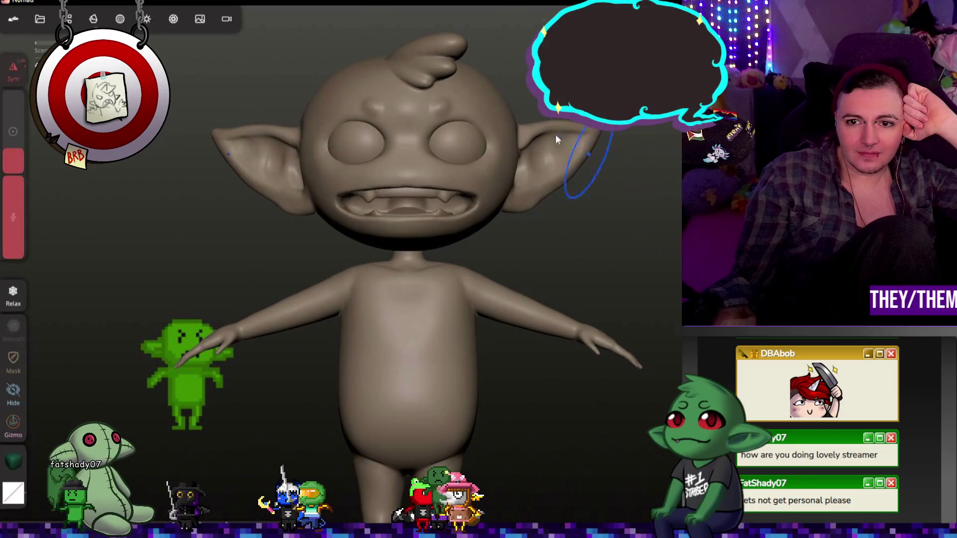
click(40, 19)
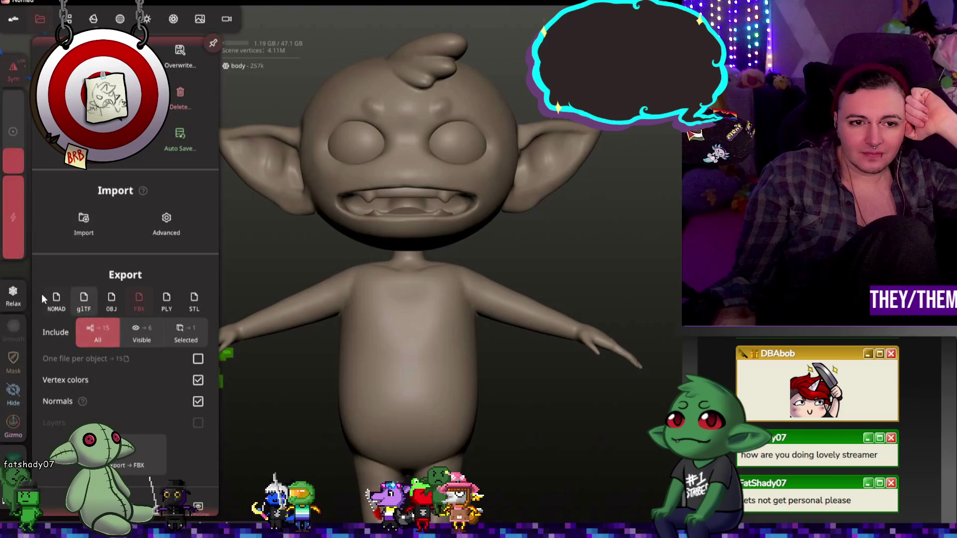
scroll(47, 301, down, 5)
click(28, 296)
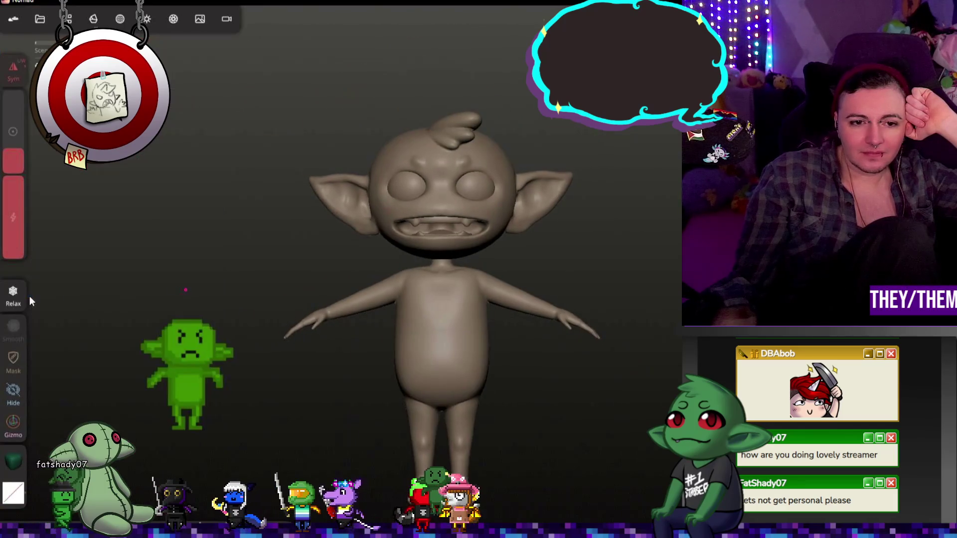
drag(360, 266, 325, 247)
Step: Export the whole goblin scene as FBX, then bring up the system app launcher
click(44, 23)
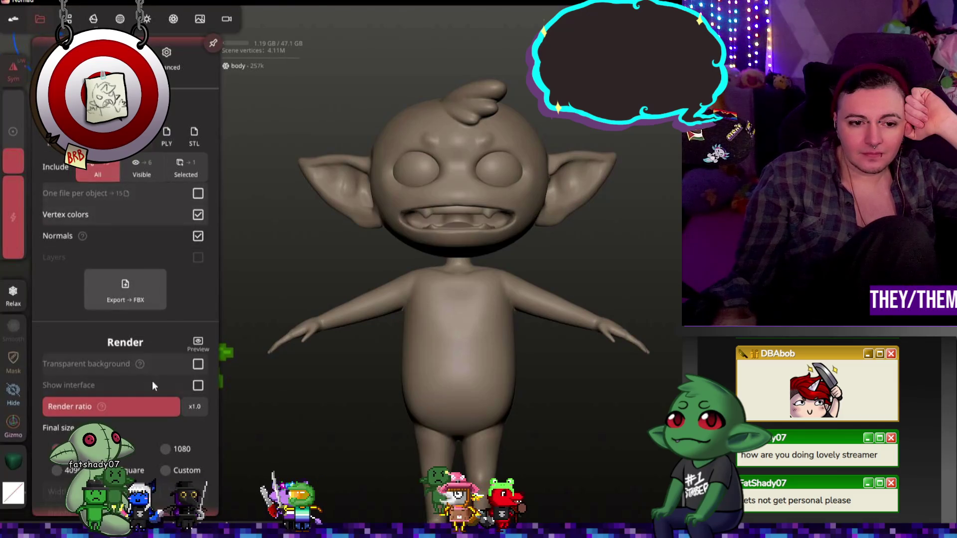
scroll(152, 381, down, 3)
scroll(156, 272, up, 4)
click(140, 310)
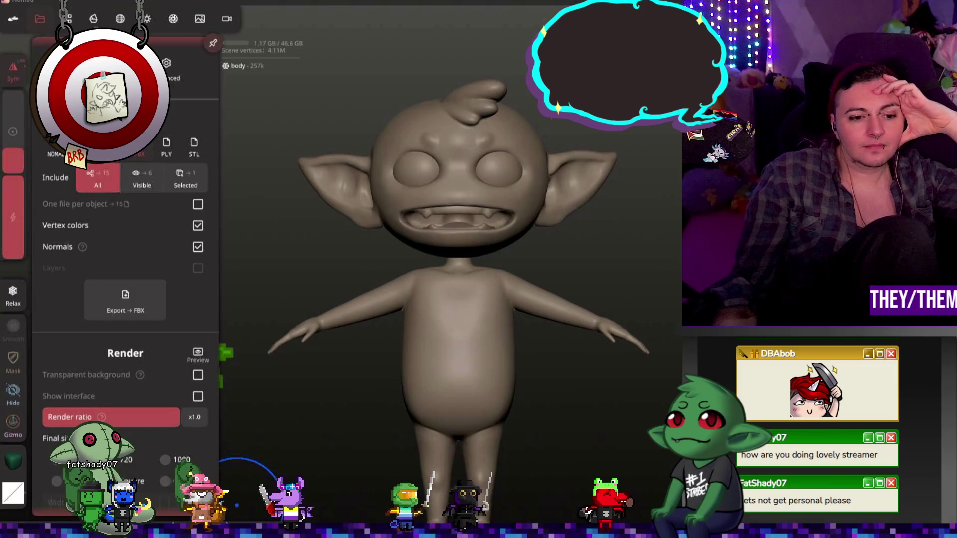
key(super)
key(super)
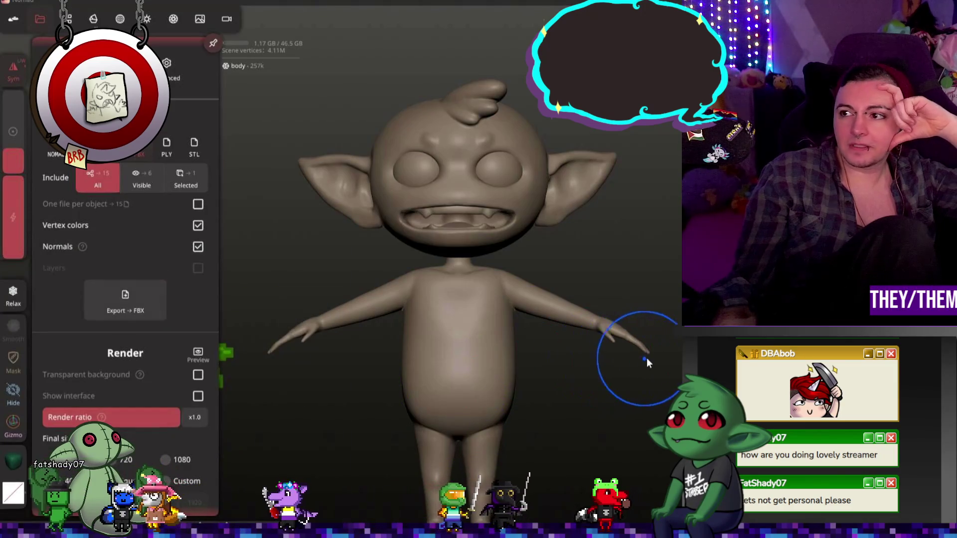